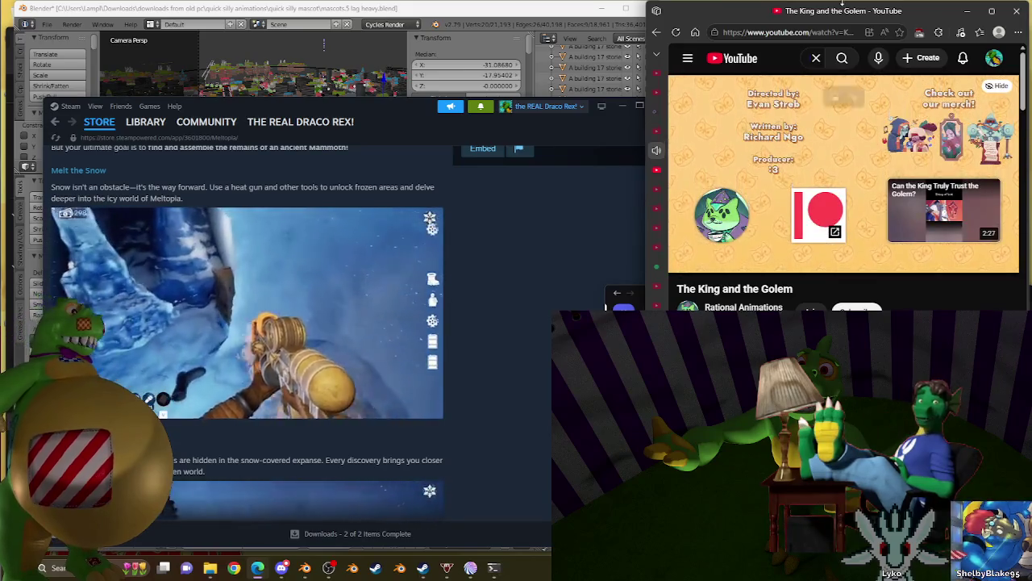
# Step: Pause The King and the Golem video and return to the YouTube home feed
pyautogui.click(868, 113)
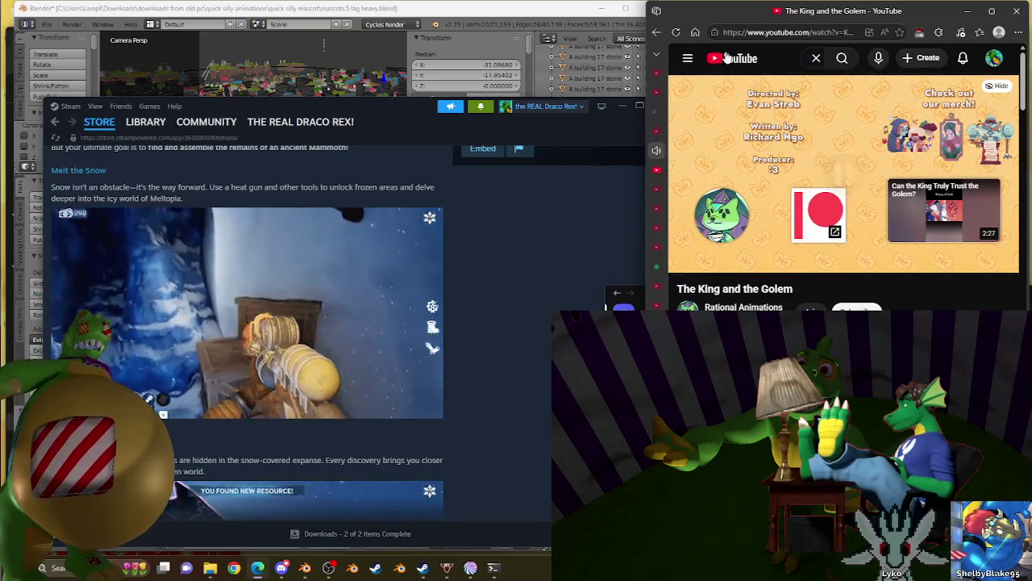
pyautogui.press('Return')
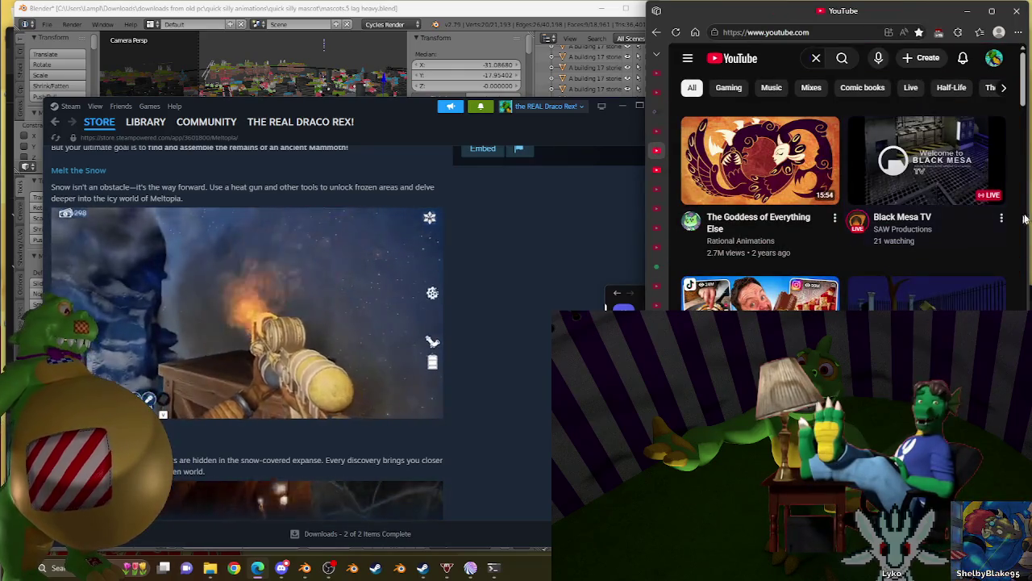
pyautogui.scroll(-5, 1023, 225)
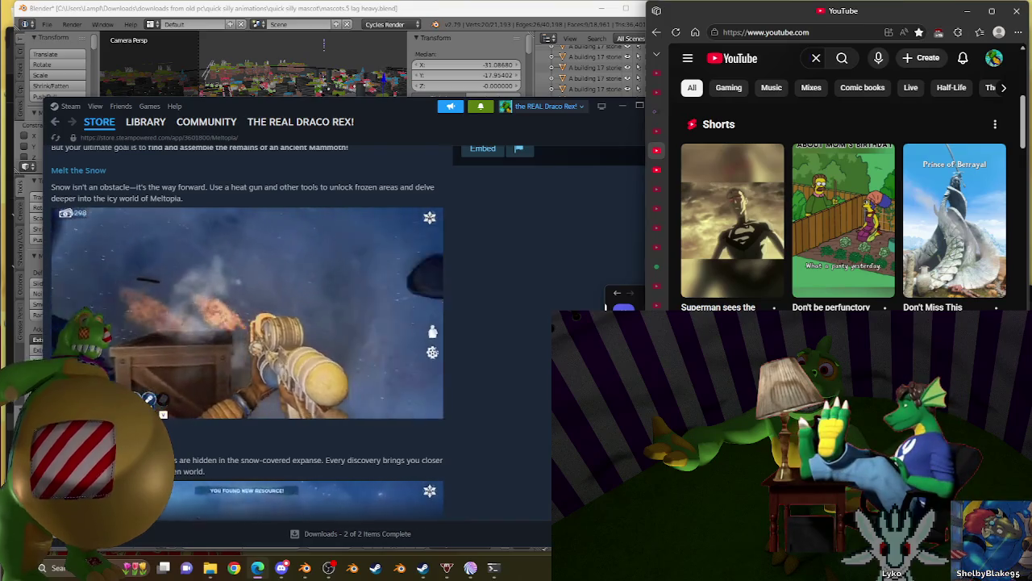
# Step: Scroll the YouTube home feed past Shorts and Playables to the Things Victorian Women Did Too row
pyautogui.scroll(-3, 842, 208)
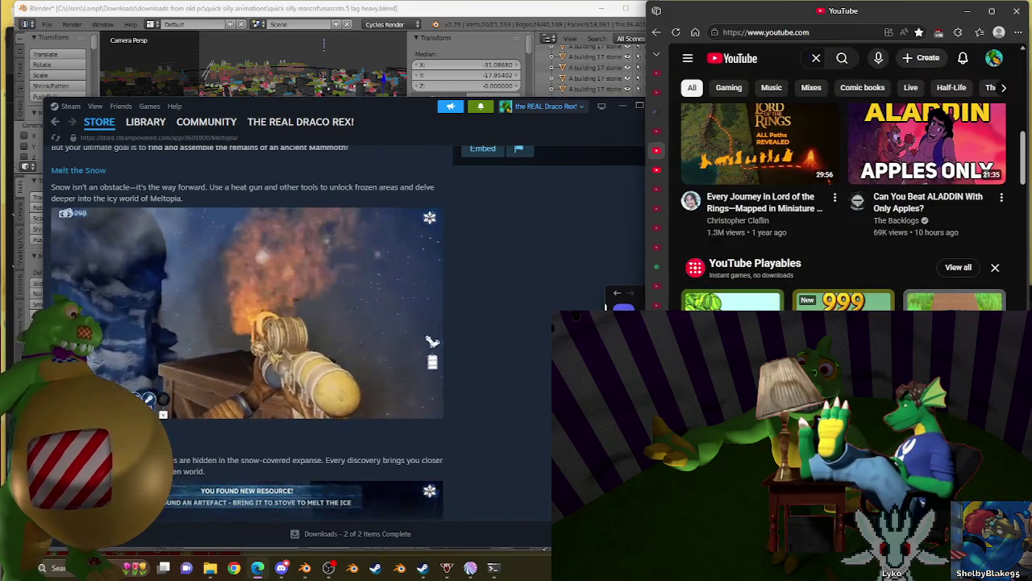
pyautogui.scroll(-3, 843, 207)
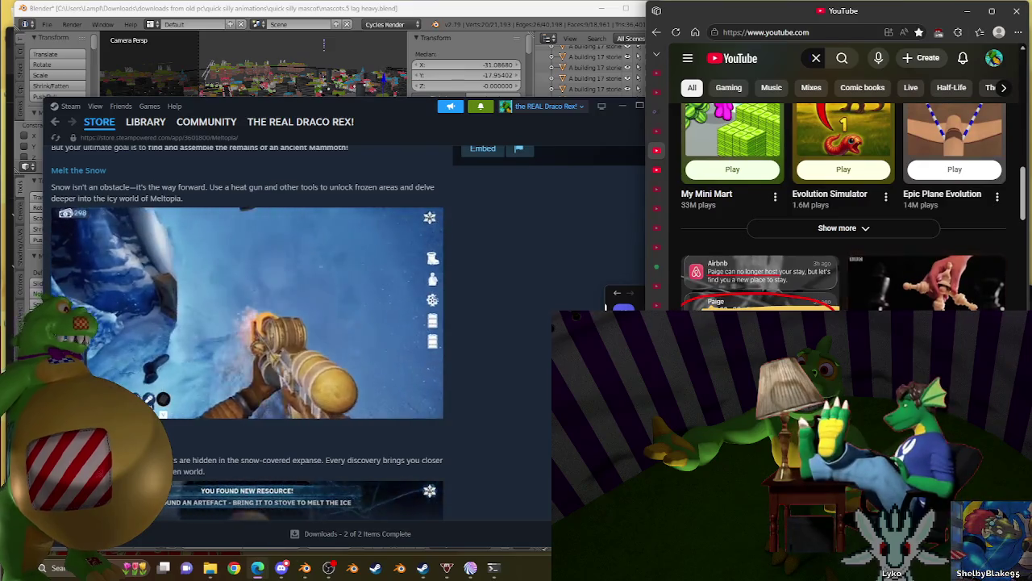
pyautogui.scroll(6, 842, 208)
pyautogui.scroll(1, 842, 207)
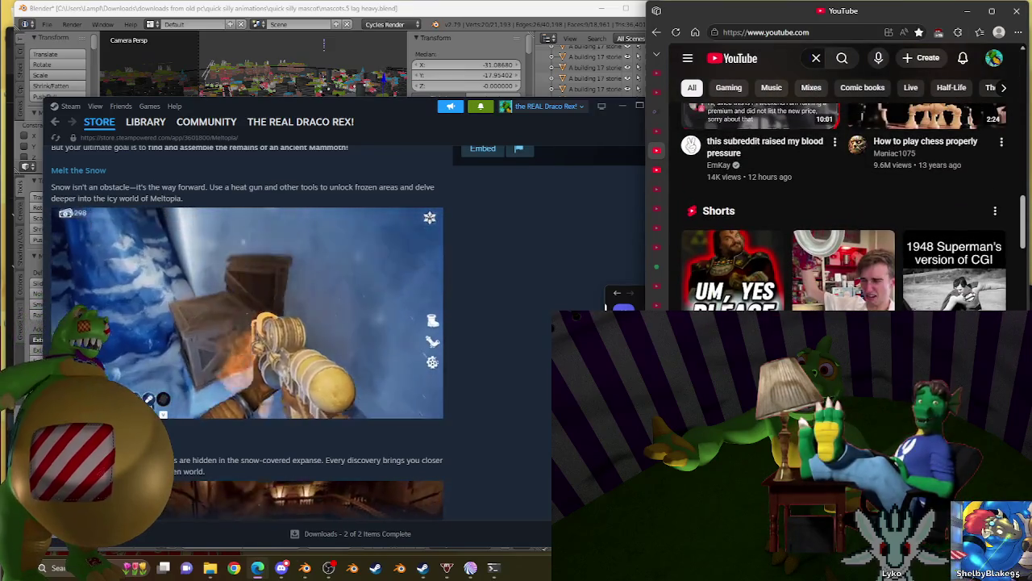
pyautogui.scroll(-5, 842, 208)
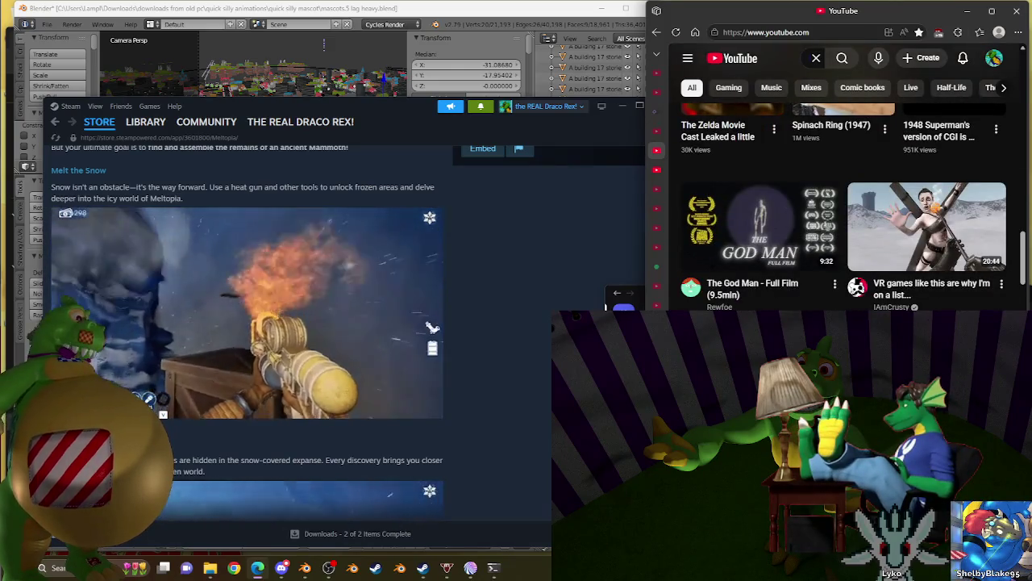
pyautogui.scroll(-3, 843, 207)
pyautogui.scroll(-2, 843, 207)
pyautogui.scroll(-3, 843, 207)
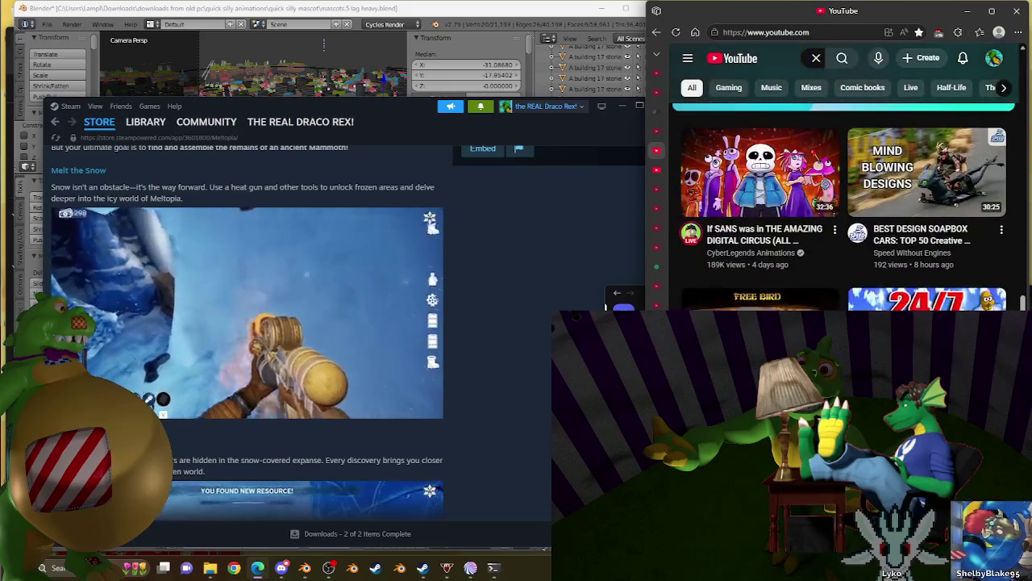
pyautogui.scroll(-2, 843, 207)
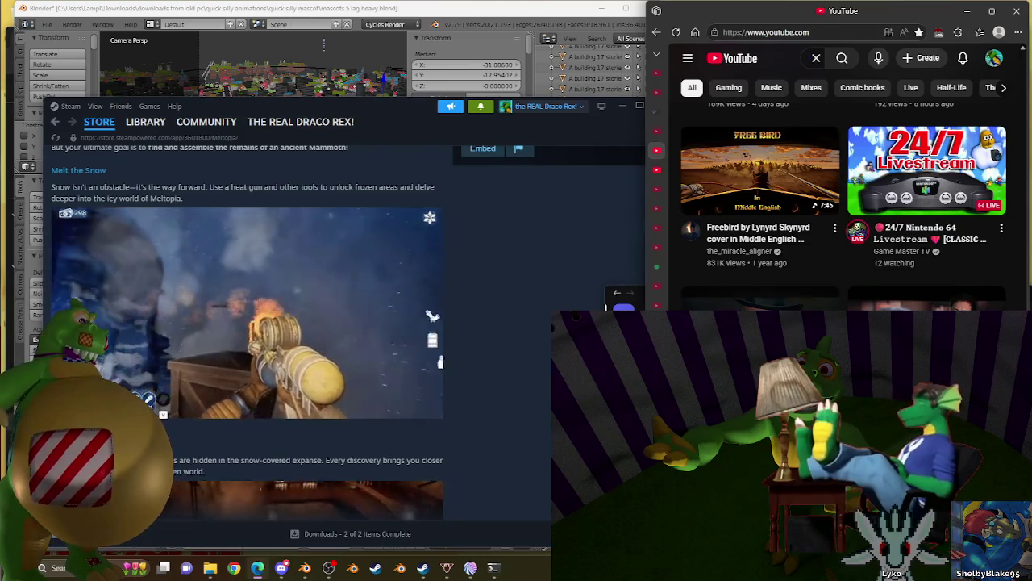
pyautogui.scroll(-2, 927, 217)
pyautogui.scroll(-2, 928, 217)
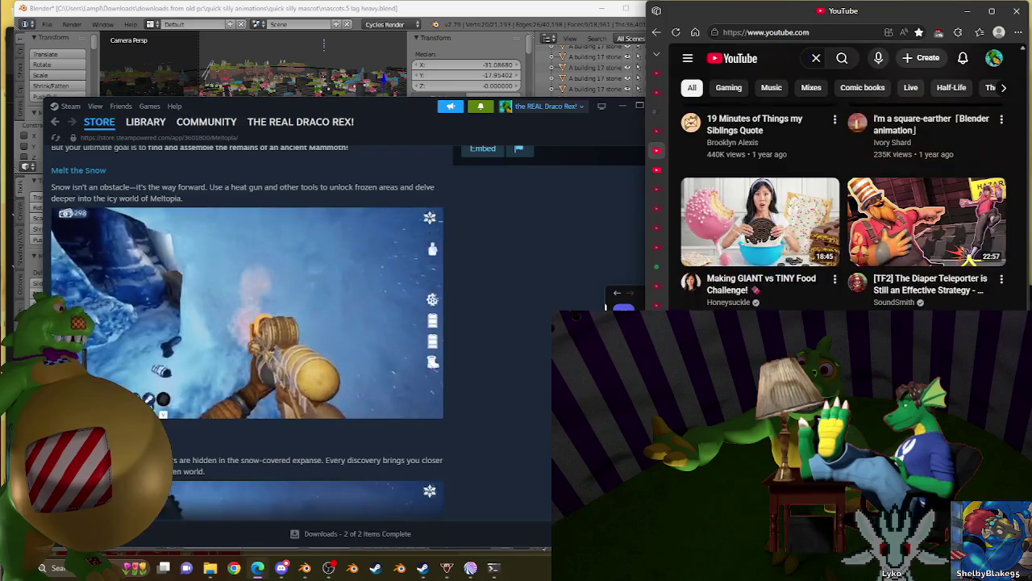
pyautogui.scroll(-2, 843, 218)
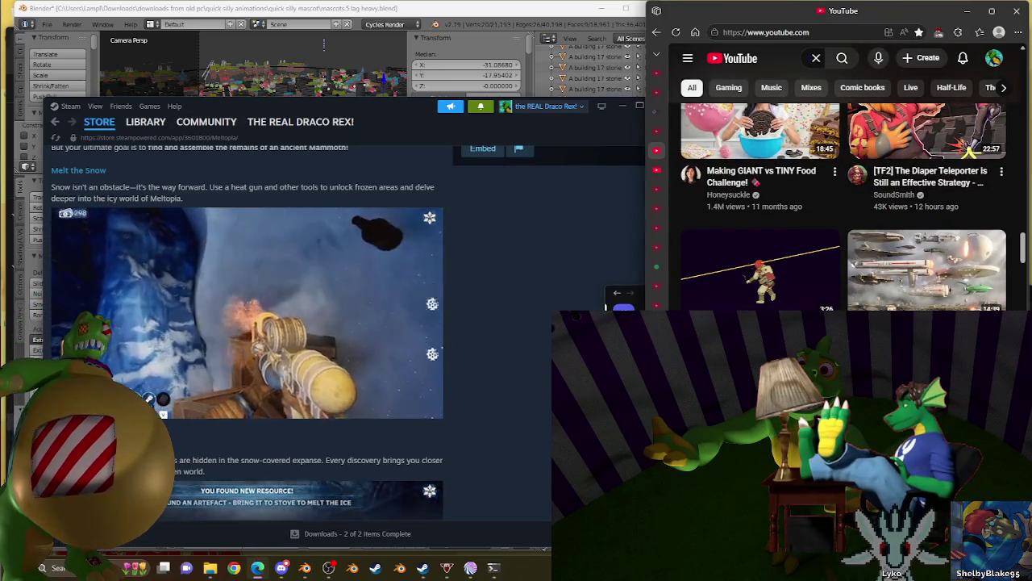
pyautogui.scroll(-2, 843, 218)
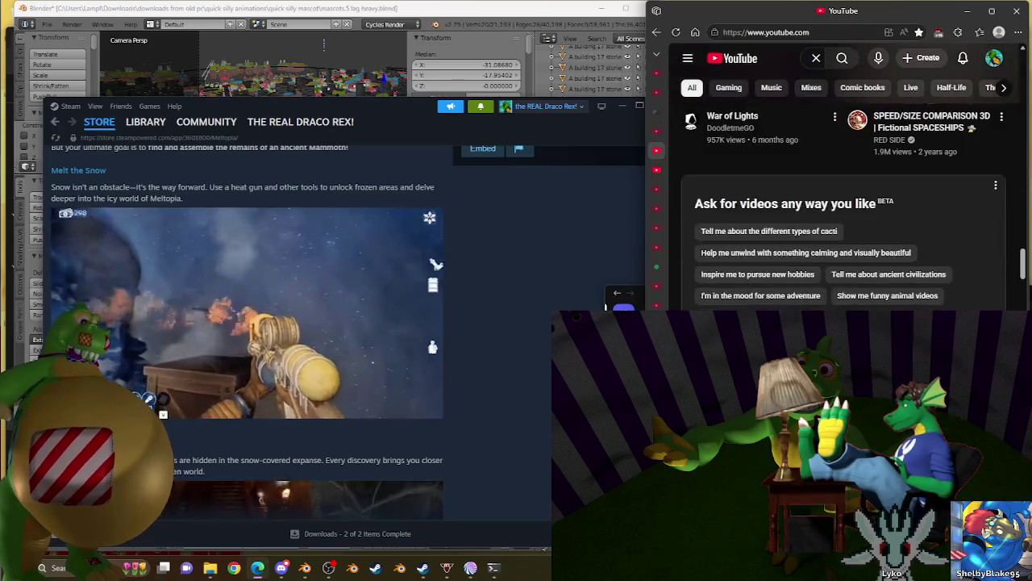
pyautogui.scroll(-2, 843, 218)
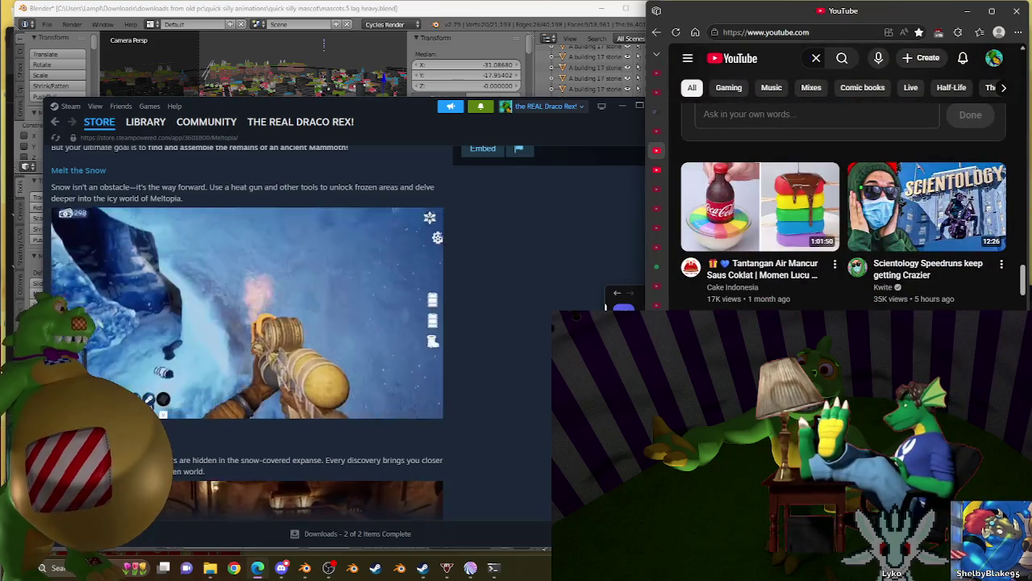
pyautogui.scroll(-2, 843, 218)
pyautogui.scroll(-2, 843, 217)
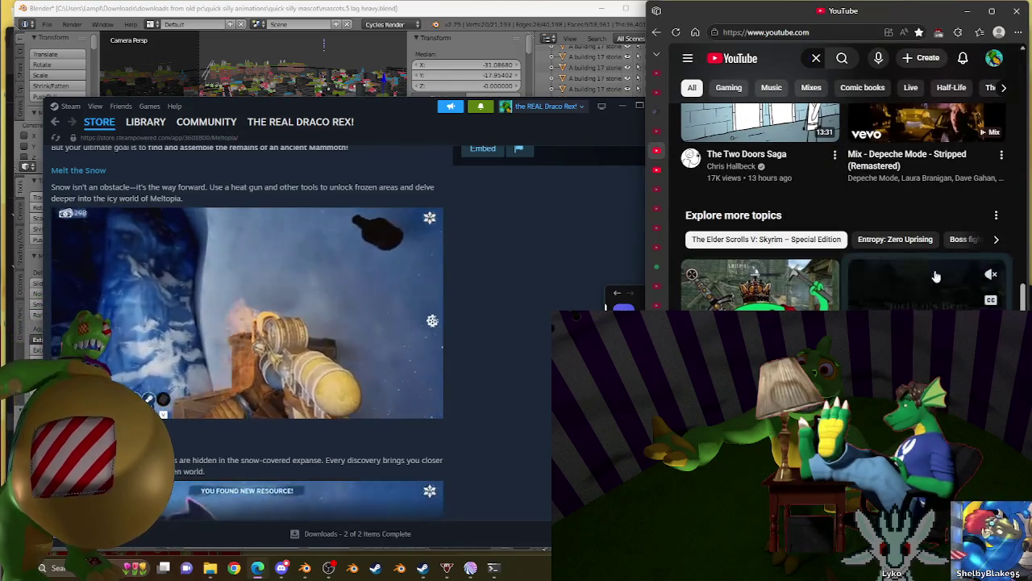
pyautogui.scroll(-3, 1006, 235)
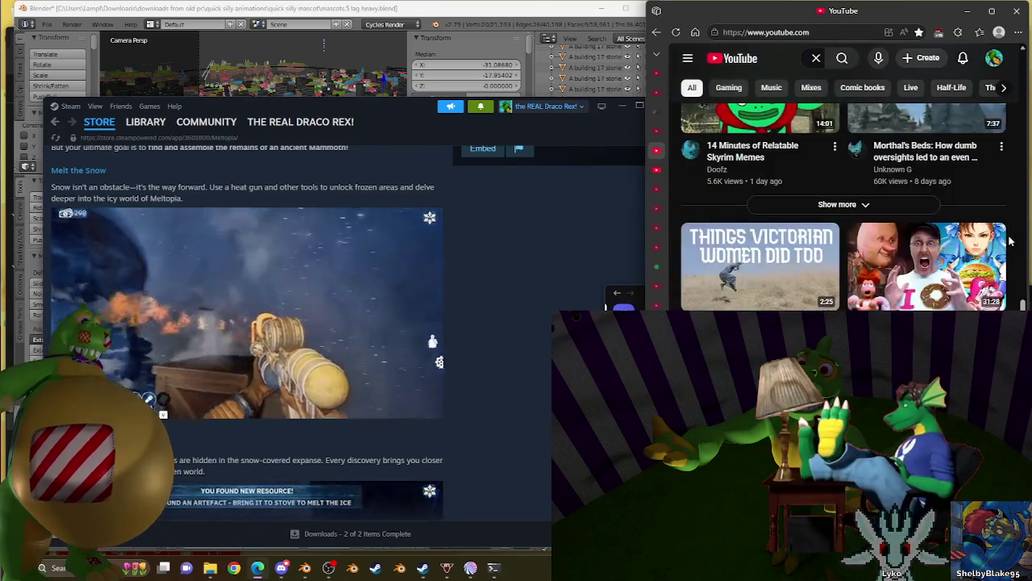
pyautogui.scroll(-2, 1012, 239)
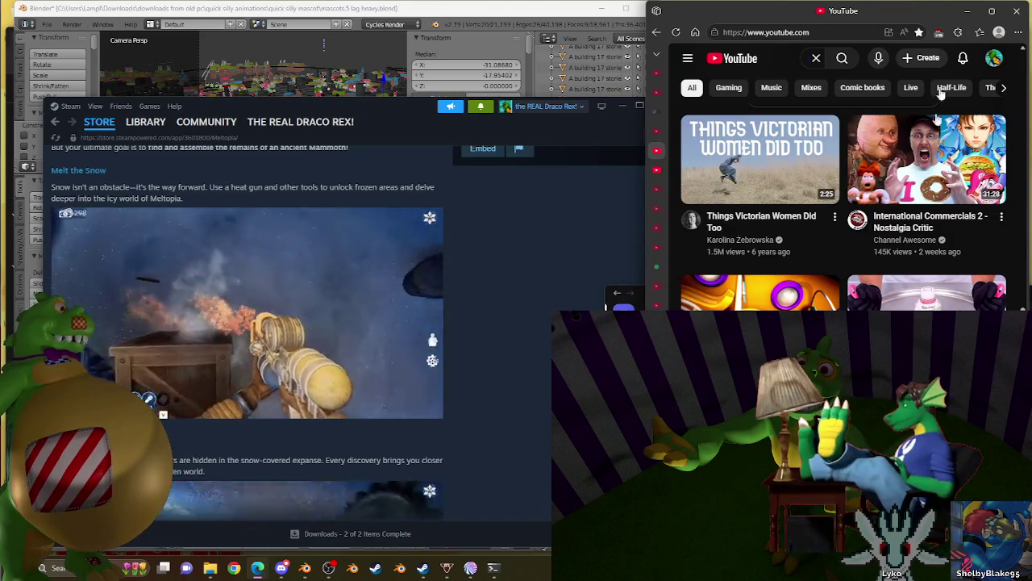
# Step: Browse further down the YouTube home feed, then go back to The King and the Golem watch page
pyautogui.scroll(-3, 984, 230)
pyautogui.scroll(-2, 1026, 211)
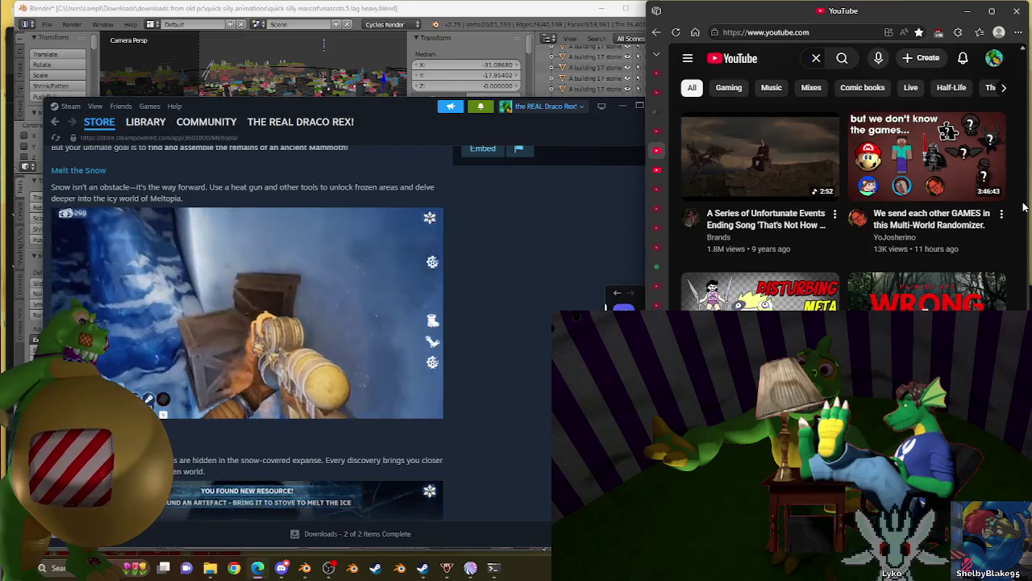
pyautogui.scroll(-3, 1024, 208)
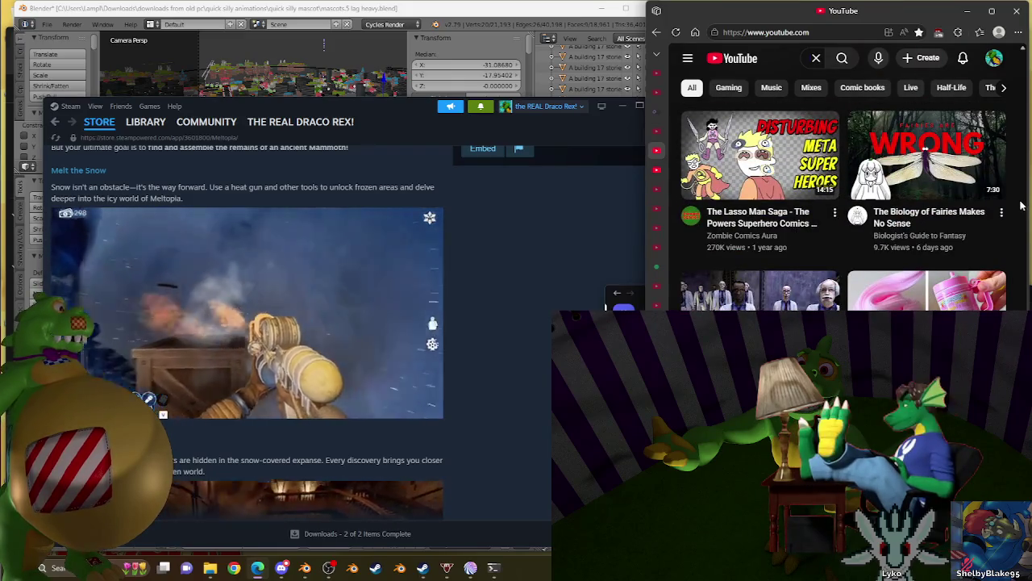
pyautogui.scroll(-3, 1024, 205)
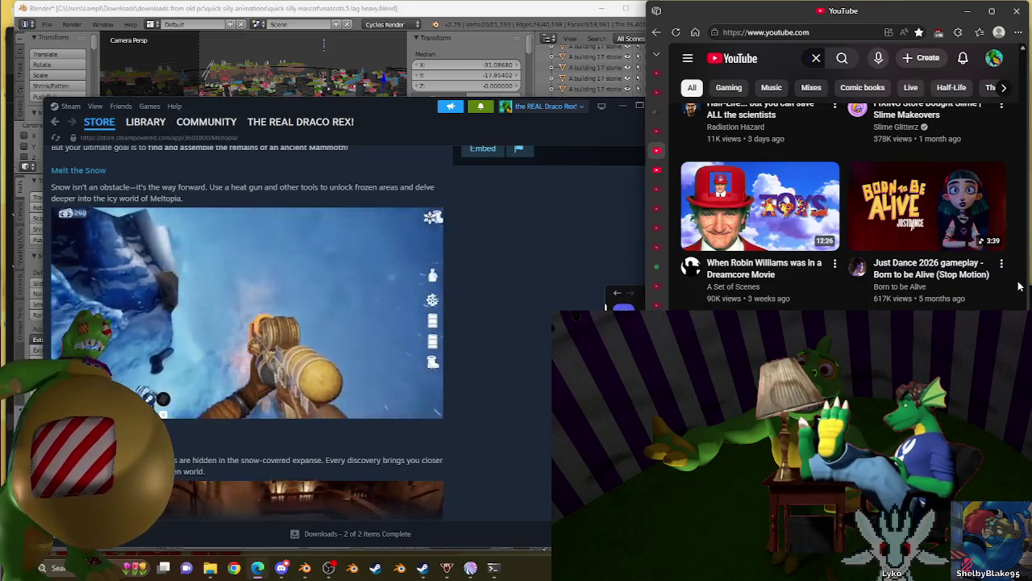
pyautogui.scroll(-2, 1019, 286)
pyautogui.scroll(2, 1019, 285)
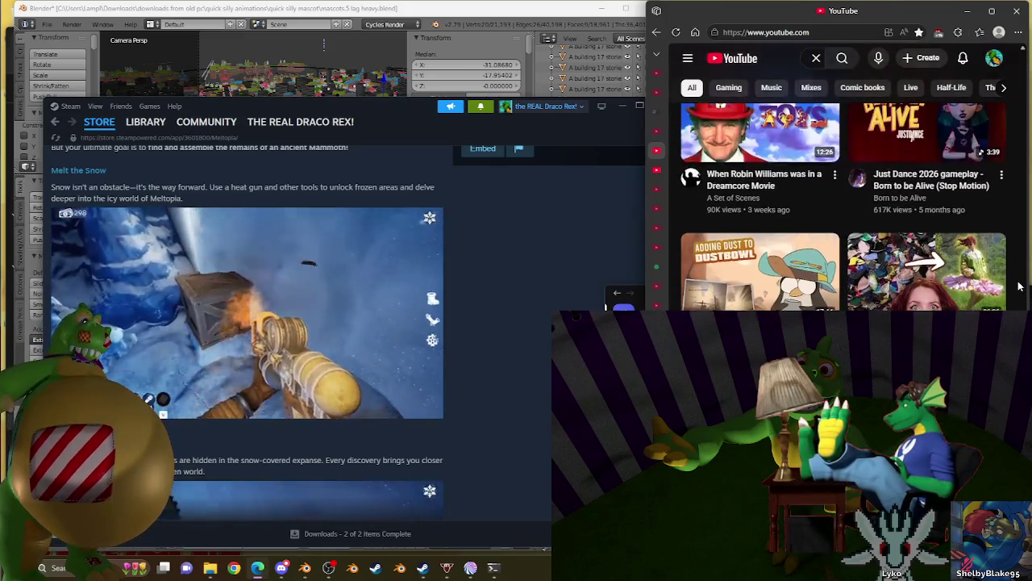
pyautogui.scroll(-1, 1019, 286)
pyautogui.scroll(1, 1020, 285)
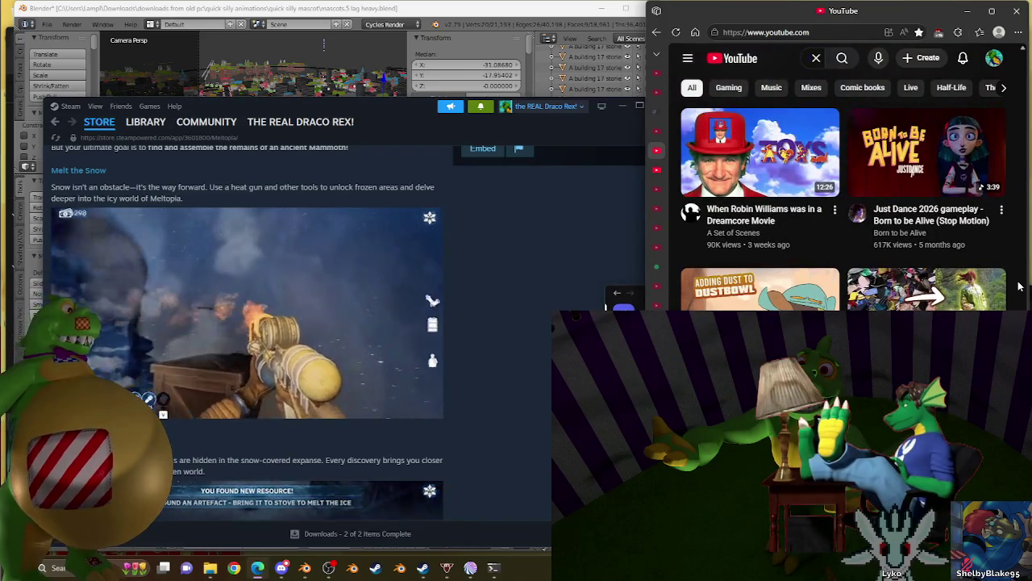
pyautogui.scroll(-2, 1019, 285)
pyautogui.scroll(-2, 1019, 285)
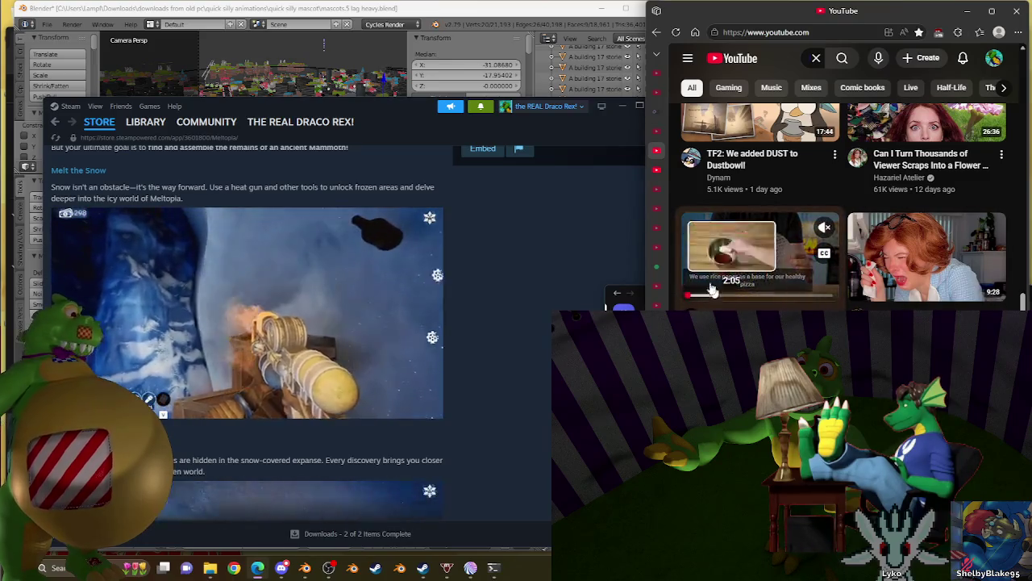
pyautogui.moveTo(926, 121)
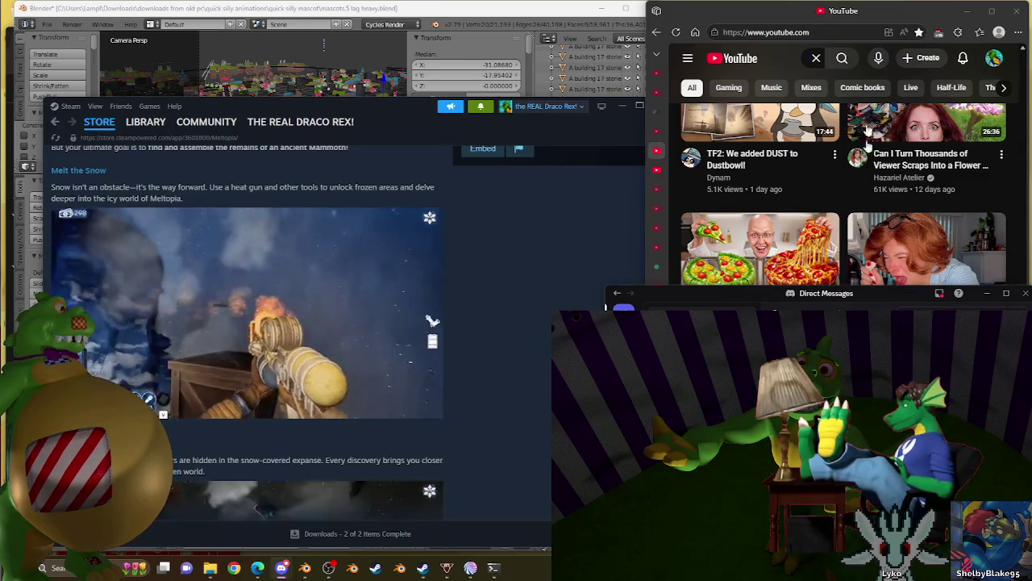
pyautogui.scroll(-1, 1004, 260)
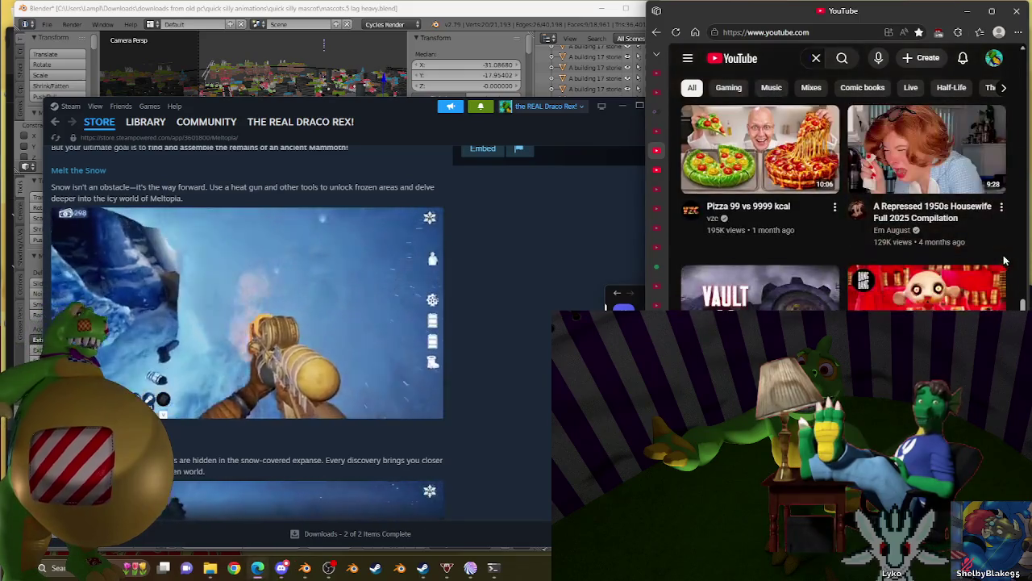
pyautogui.hotkey('alt', 'Left')
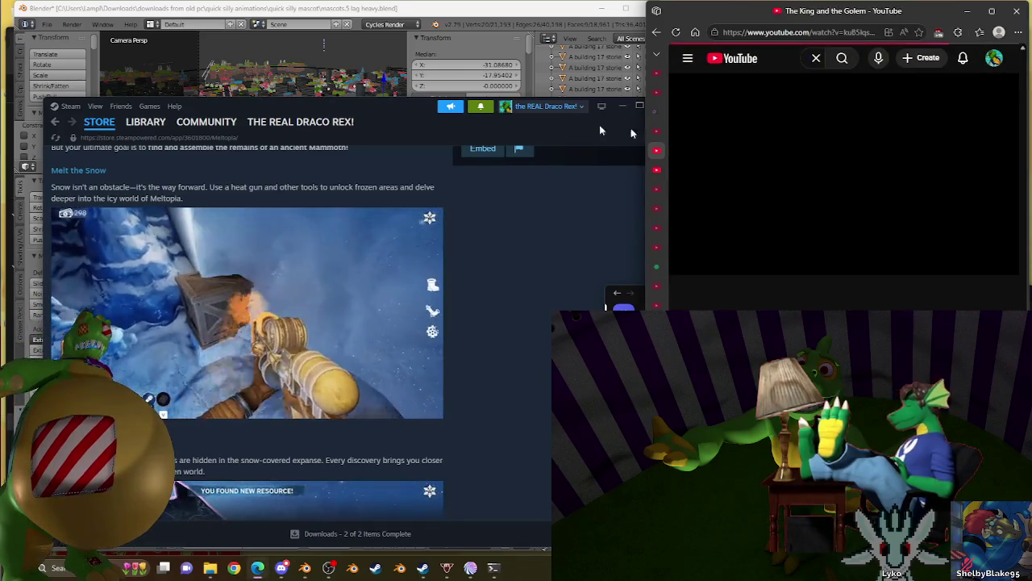
# Step: Bring the Blender window in front of the Steam store page
pyautogui.click(250, 11)
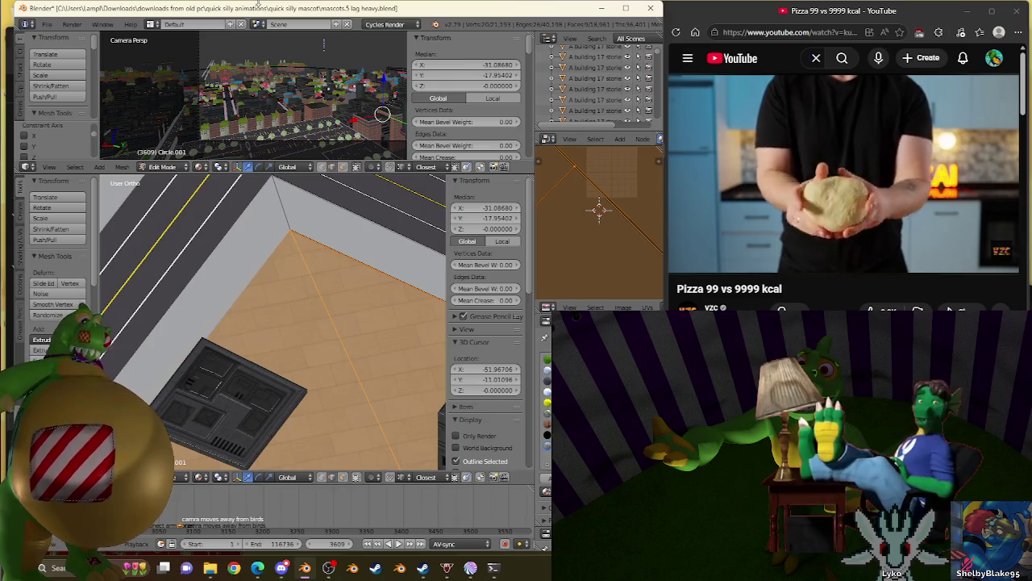
pyautogui.moveTo(740, 244)
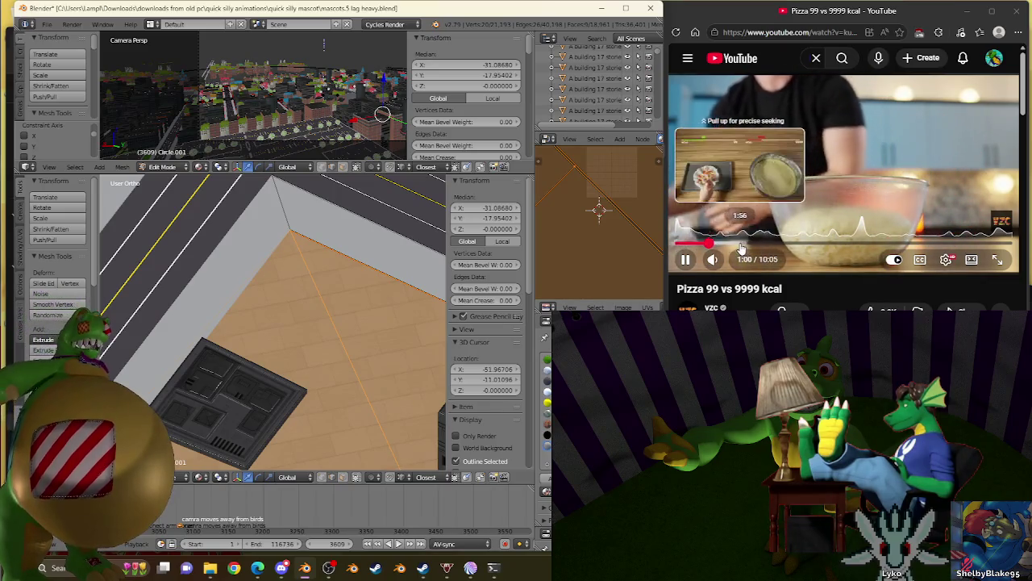
# Step: Skip the pizza video ahead from about 1:54 to the oven scene near 9:12
pyautogui.click(739, 242)
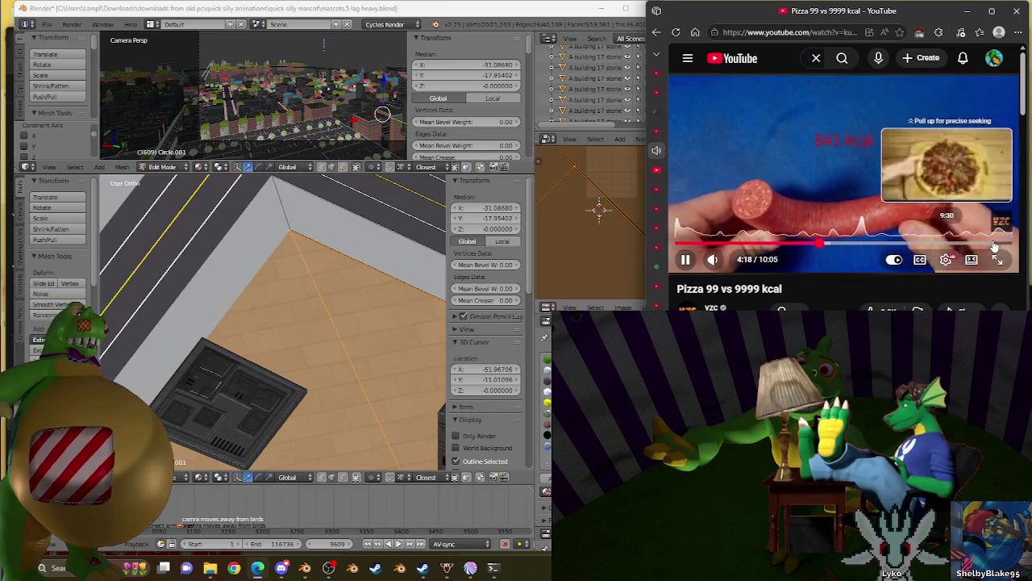
pyautogui.click(957, 244)
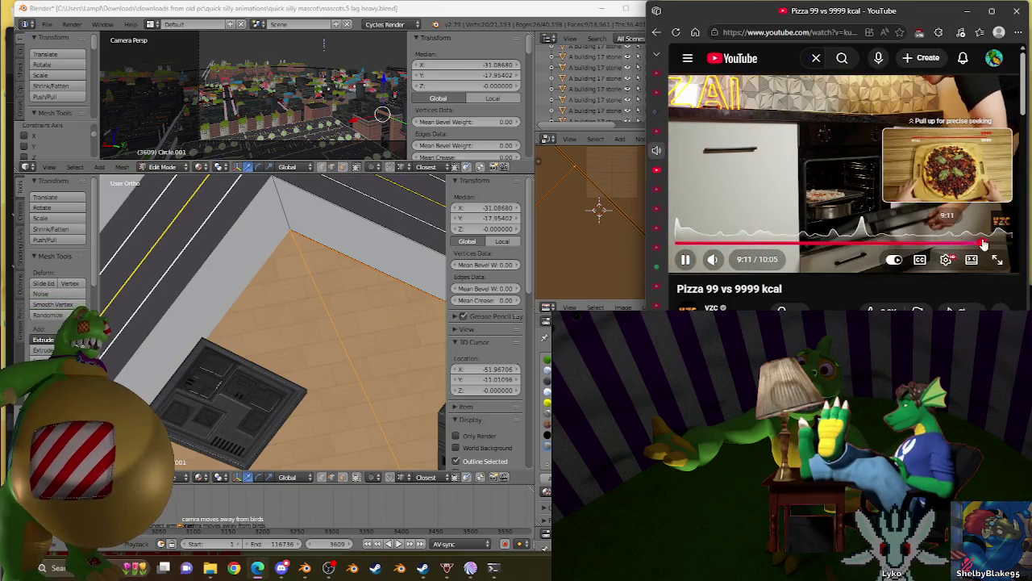
pyautogui.click(984, 243)
# Step: Pause the pizza video at 9:16, then return to the YouTube home page
pyautogui.click(977, 153)
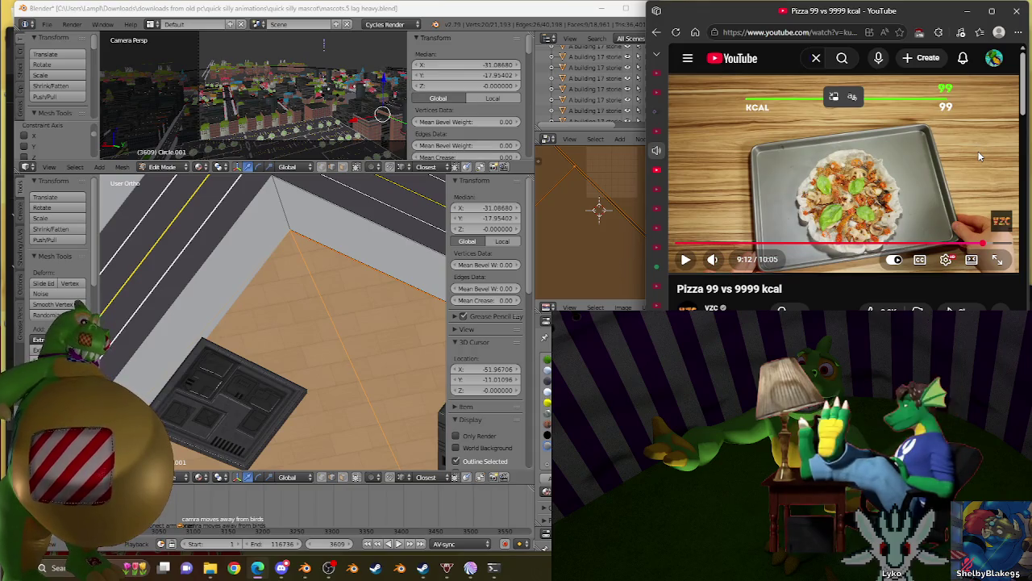
pyautogui.click(980, 150)
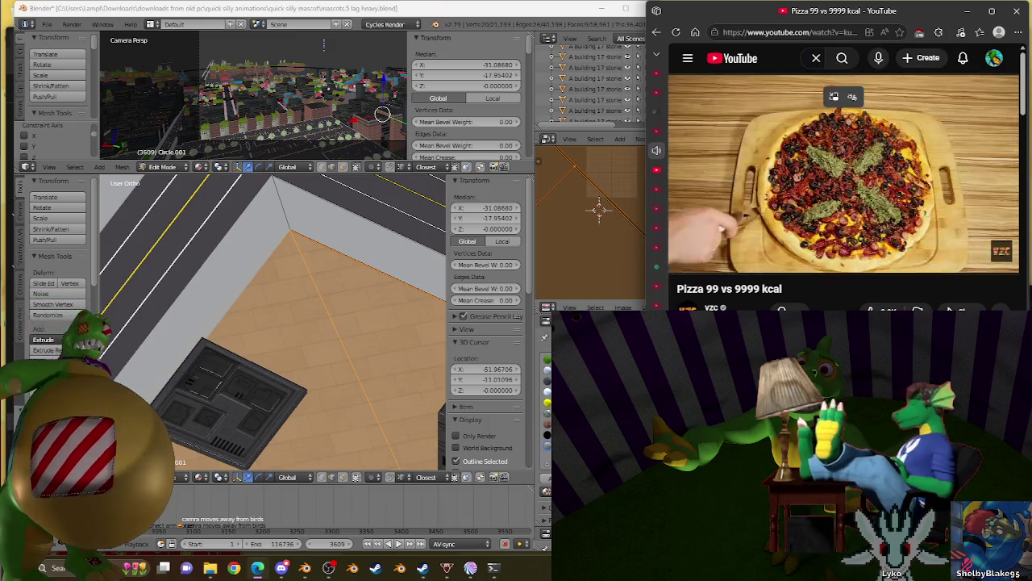
pyautogui.click(979, 148)
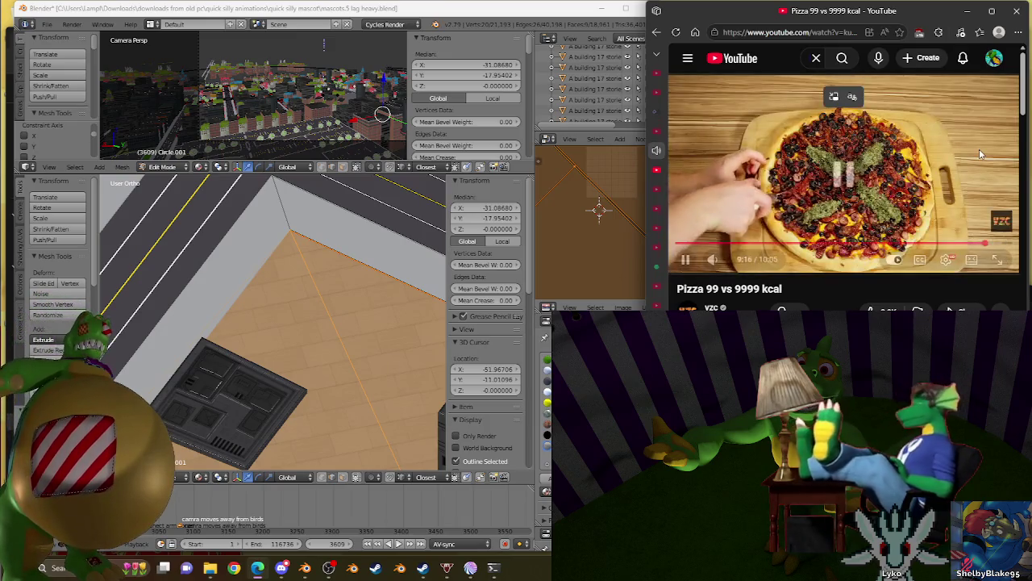
pyautogui.click(725, 63)
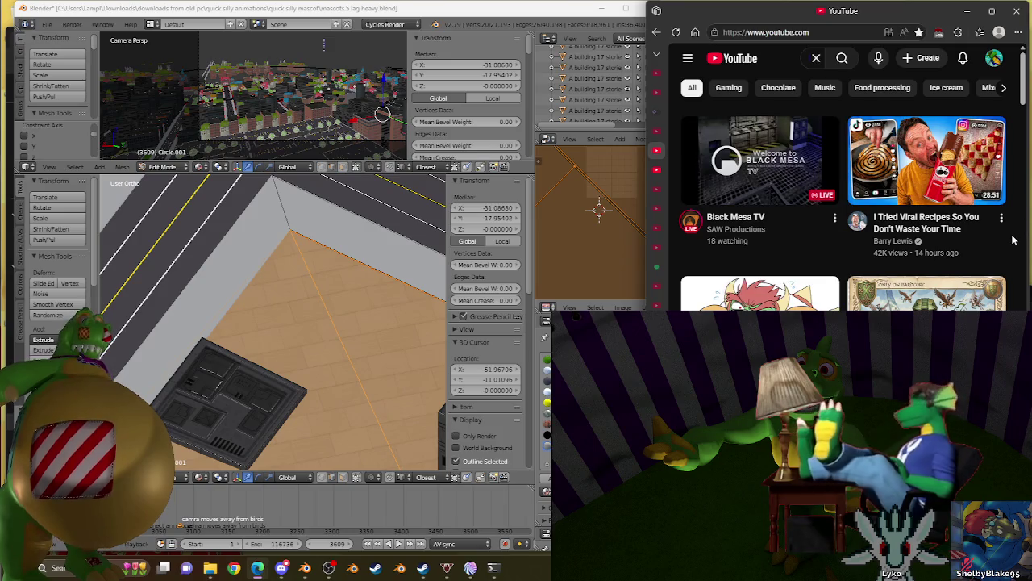
pyautogui.scroll(-3, 1014, 234)
pyautogui.scroll(-1, 1013, 235)
pyautogui.scroll(-3, 1014, 236)
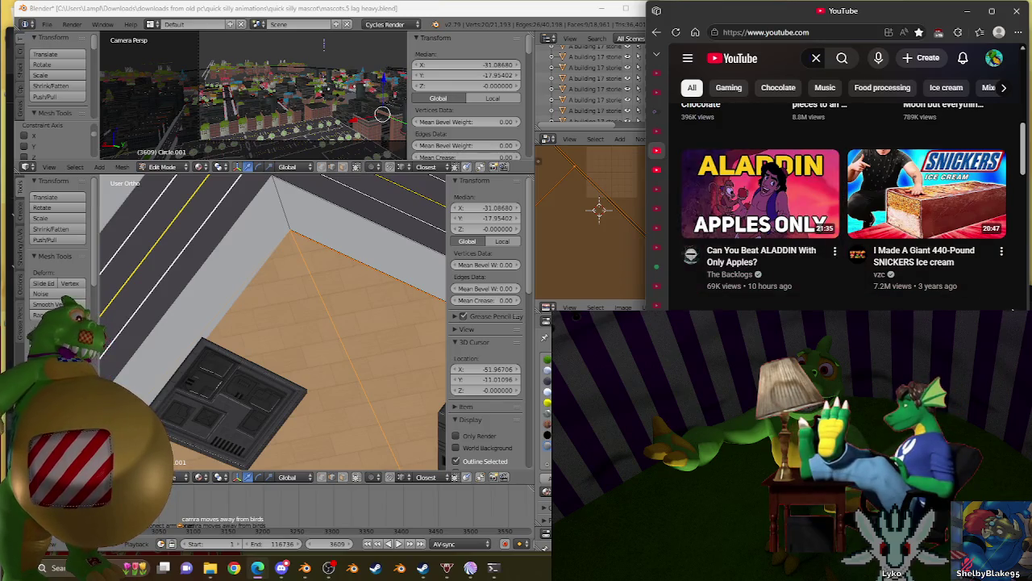
pyautogui.scroll(-3, 1020, 297)
pyautogui.scroll(-3, 1020, 297)
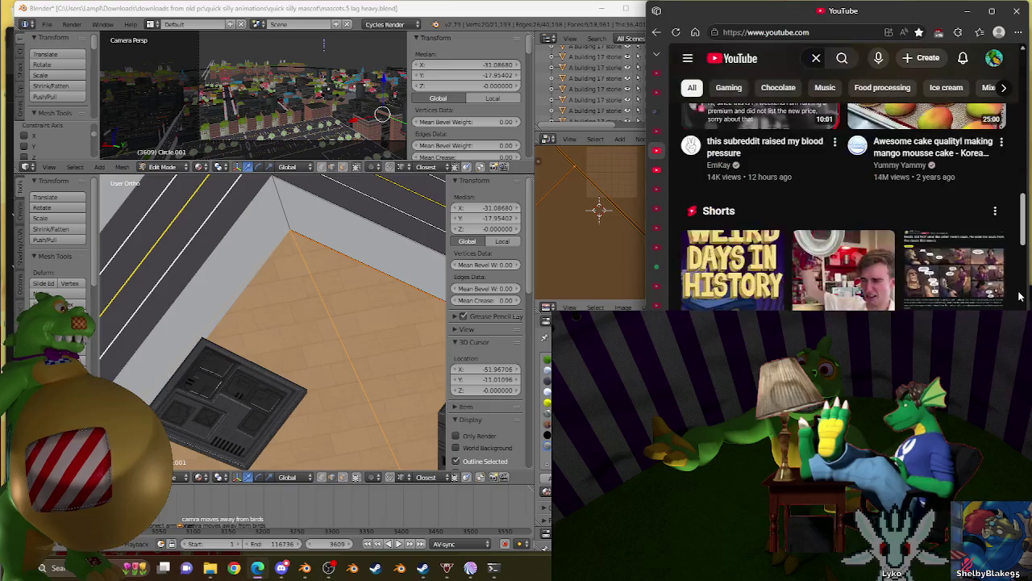
pyautogui.scroll(-3, 1021, 296)
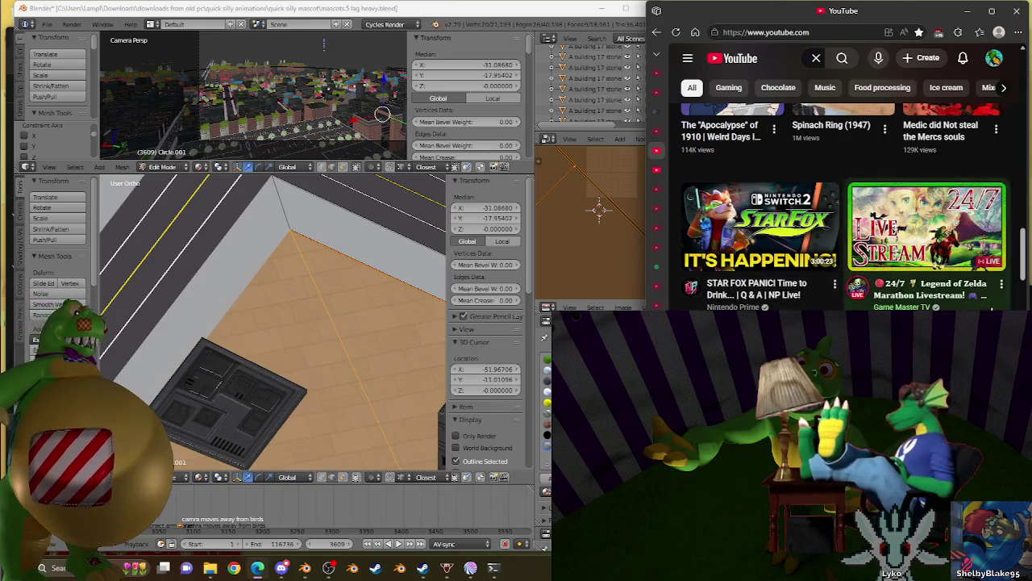
pyautogui.scroll(-2, 758, 271)
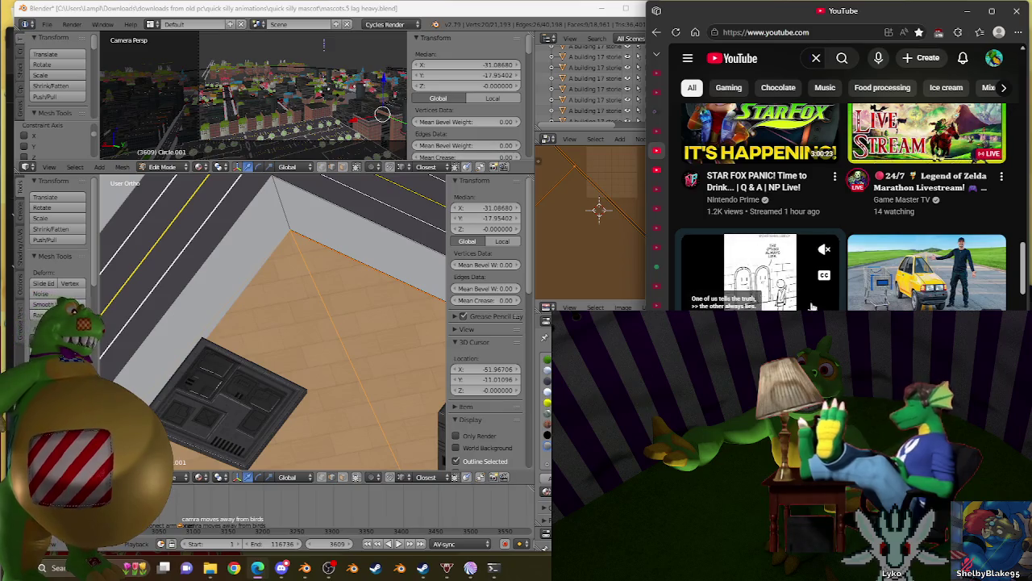
pyautogui.scroll(-5, 843, 201)
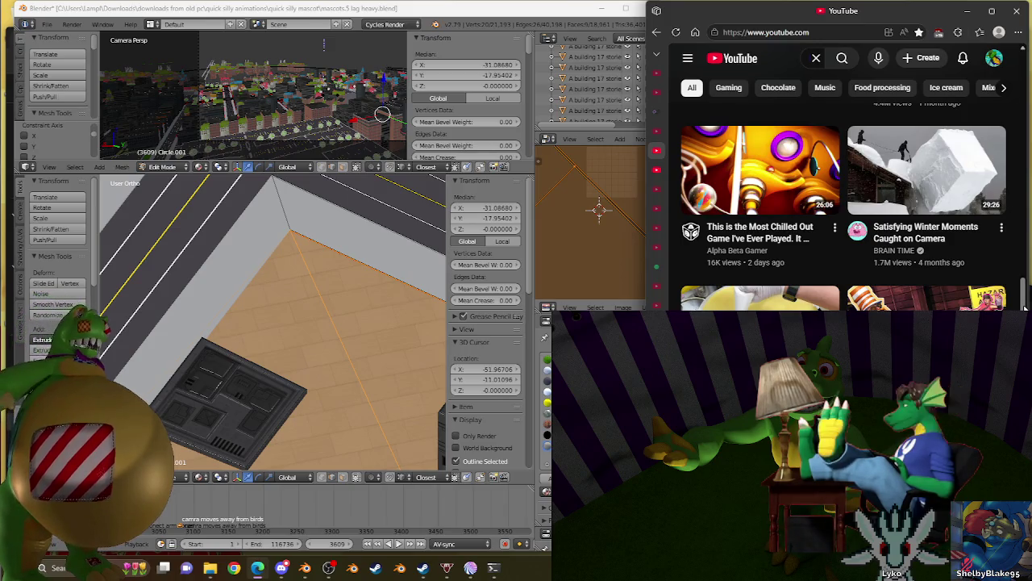
pyautogui.scroll(-2, 952, 121)
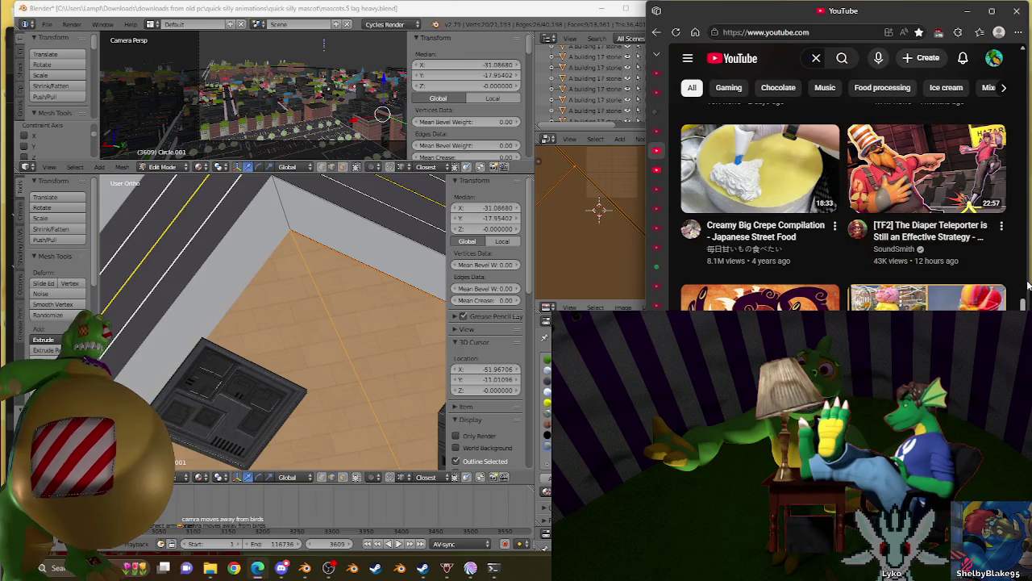
pyautogui.scroll(-2, 1025, 283)
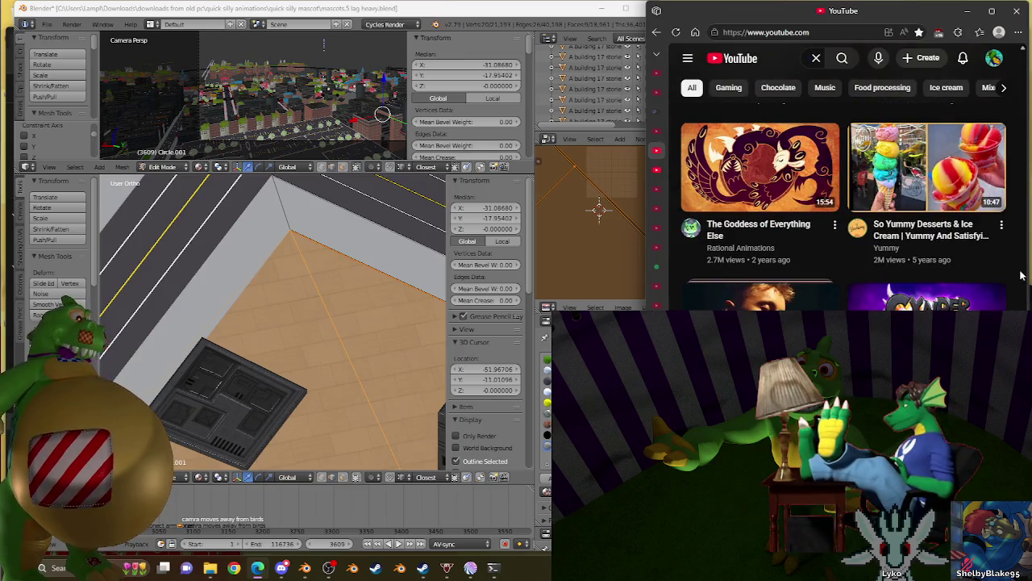
pyautogui.scroll(-3, 1021, 277)
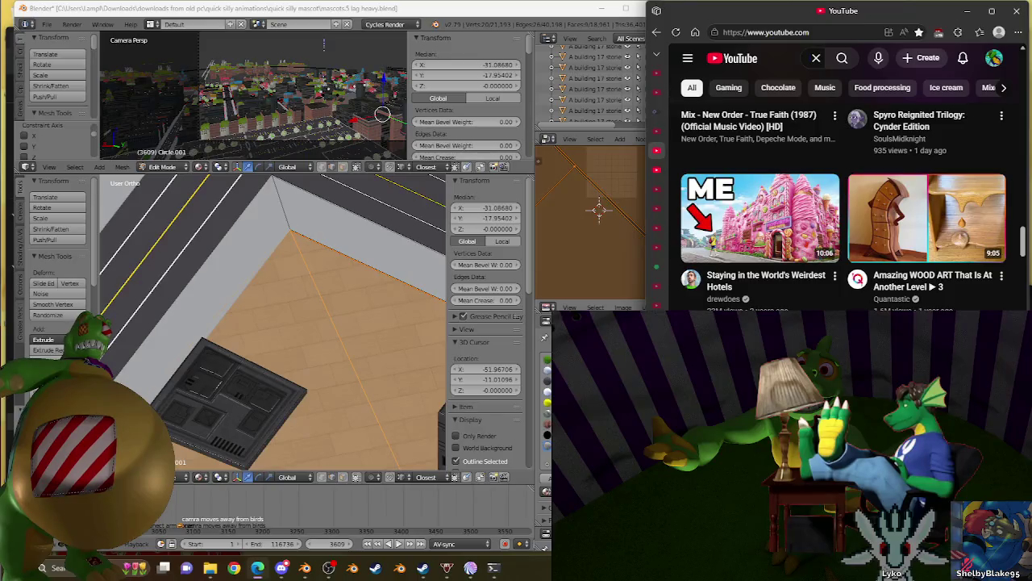
pyautogui.scroll(-3, 843, 210)
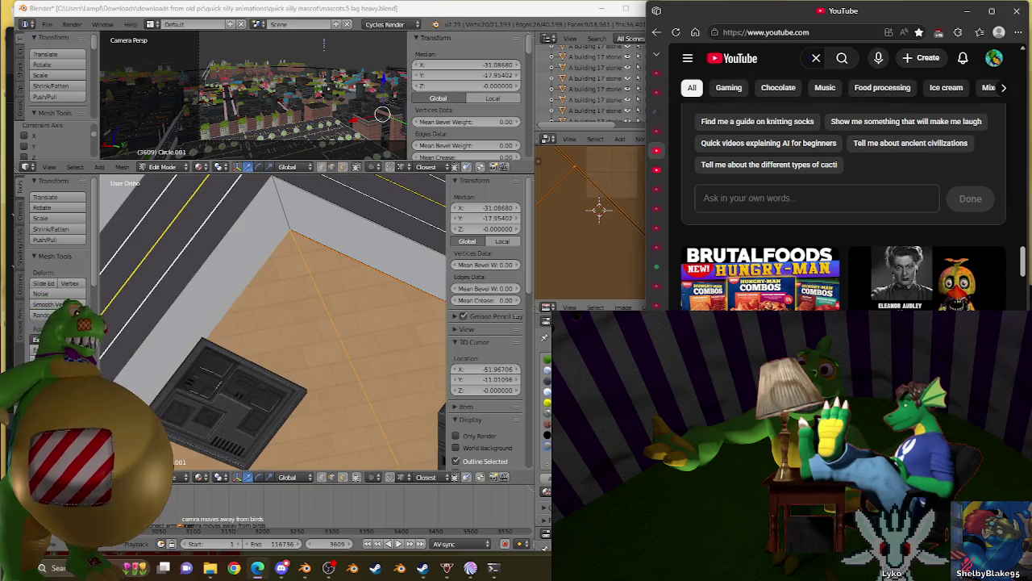
pyautogui.scroll(-1, 844, 208)
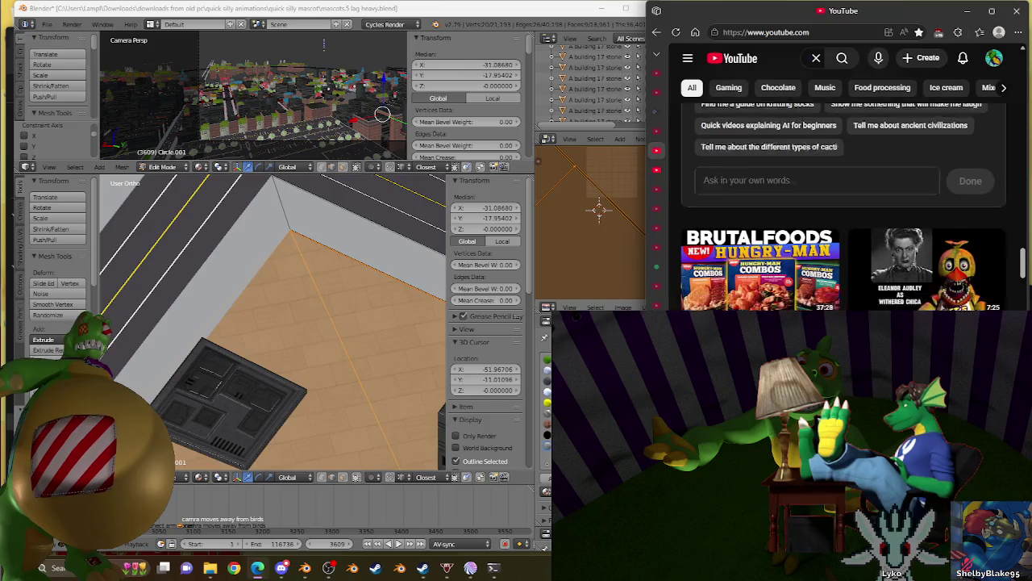
pyautogui.scroll(-2, 843, 208)
pyautogui.scroll(-4, 843, 208)
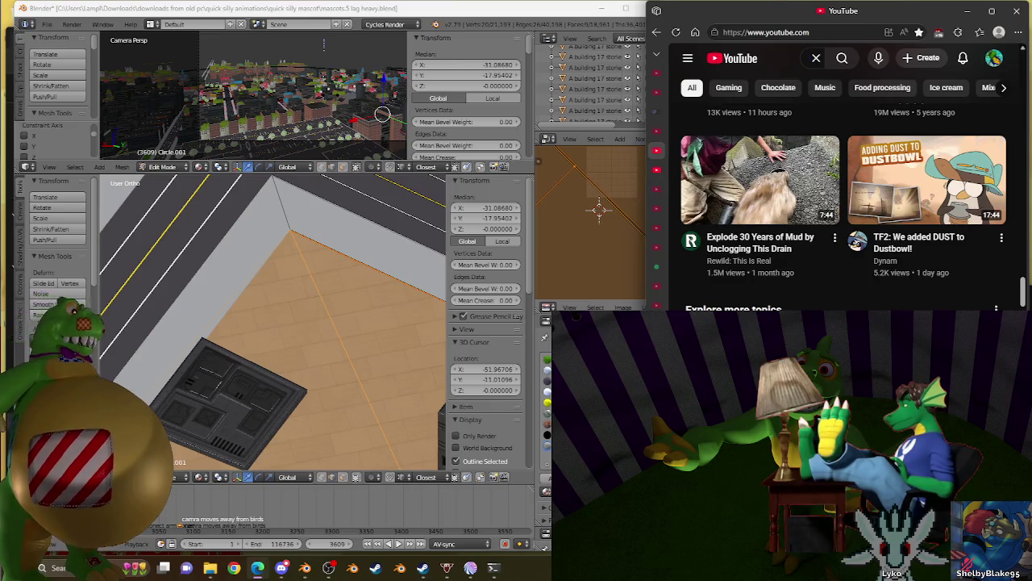
pyautogui.scroll(-2, 843, 208)
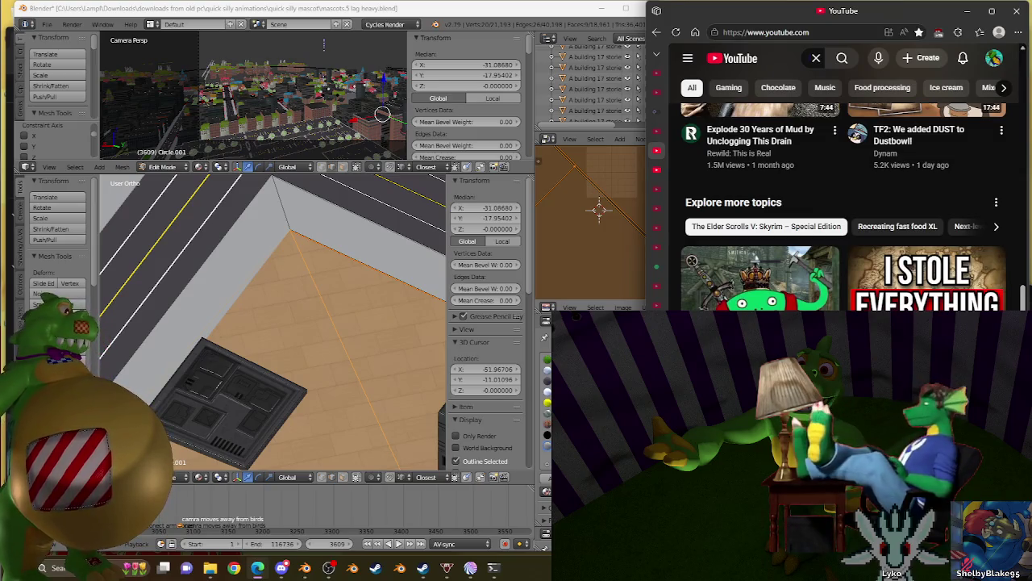
pyautogui.scroll(-2, 844, 208)
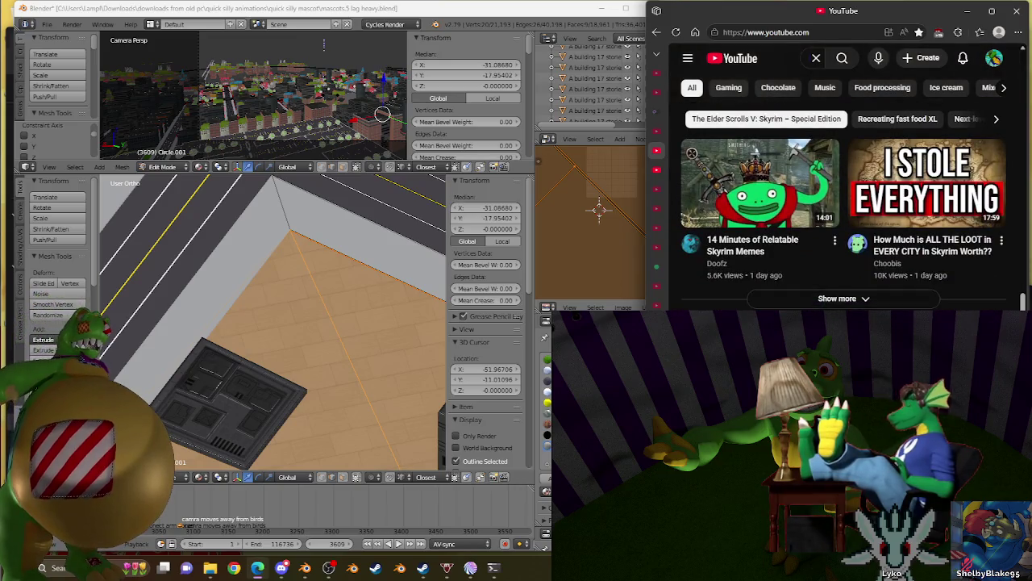
pyautogui.scroll(-3, 843, 208)
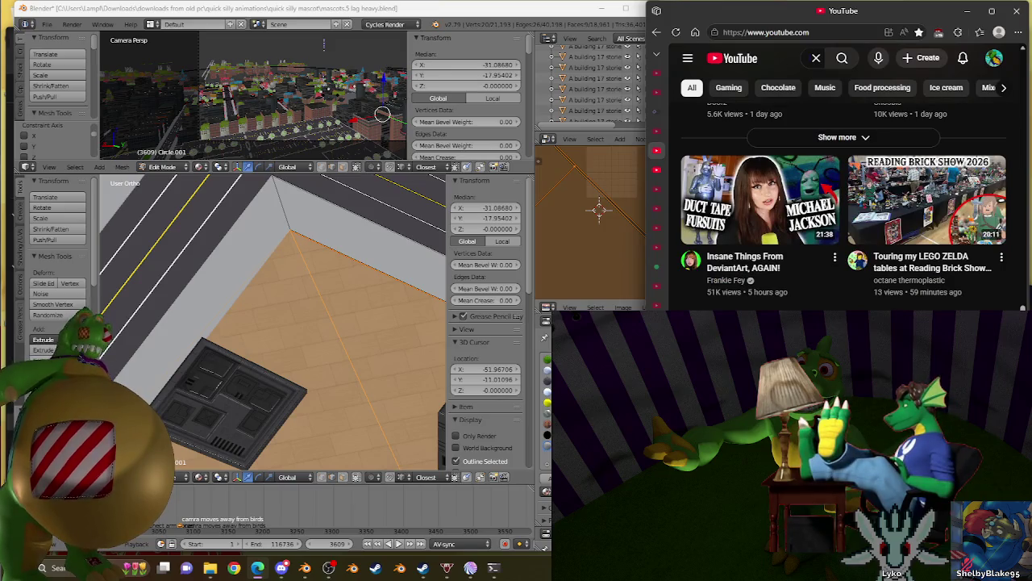
pyautogui.scroll(-3, 843, 208)
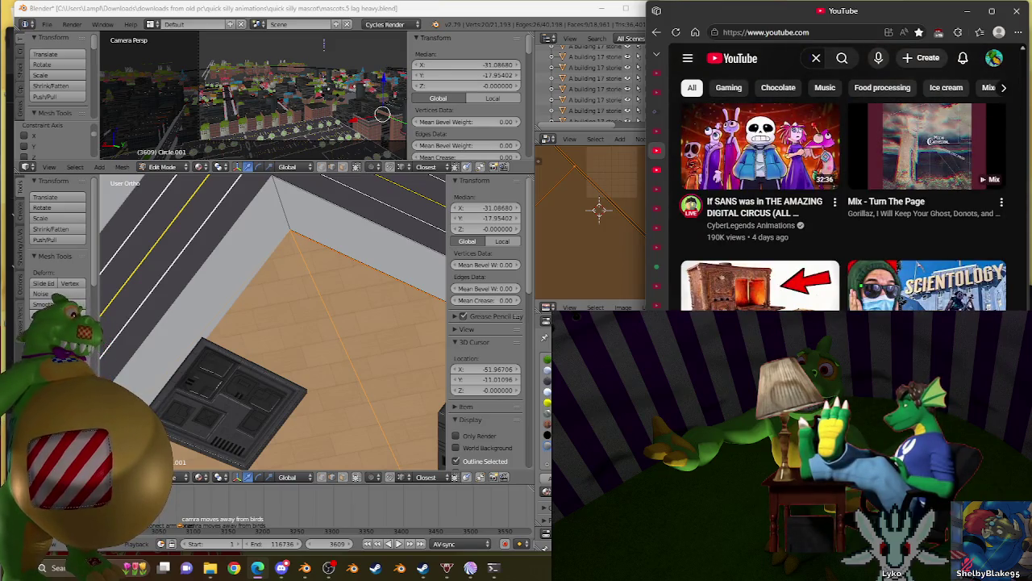
pyautogui.scroll(-3, 844, 208)
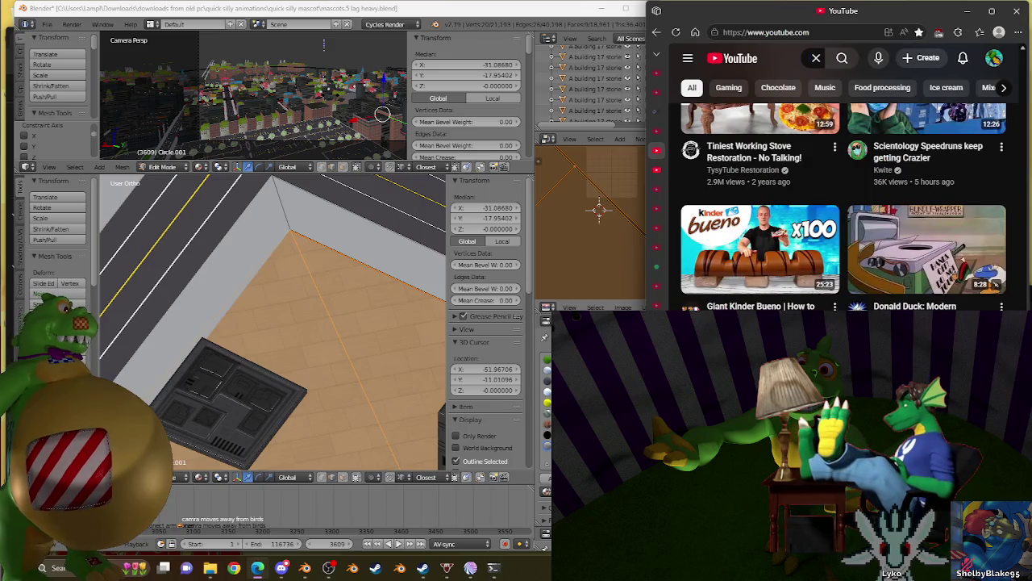
pyautogui.scroll(2, 843, 208)
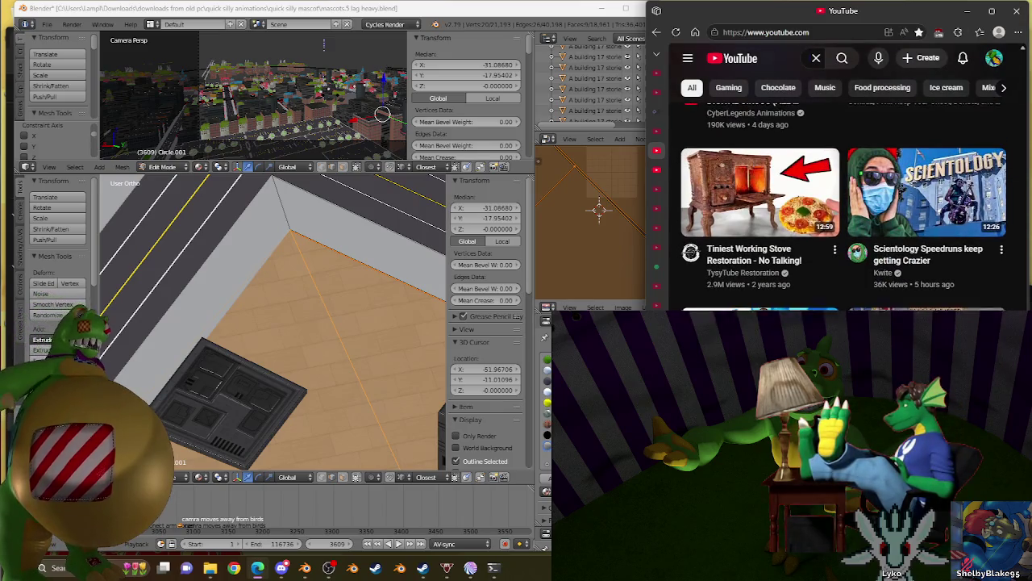
pyautogui.scroll(-2, 843, 208)
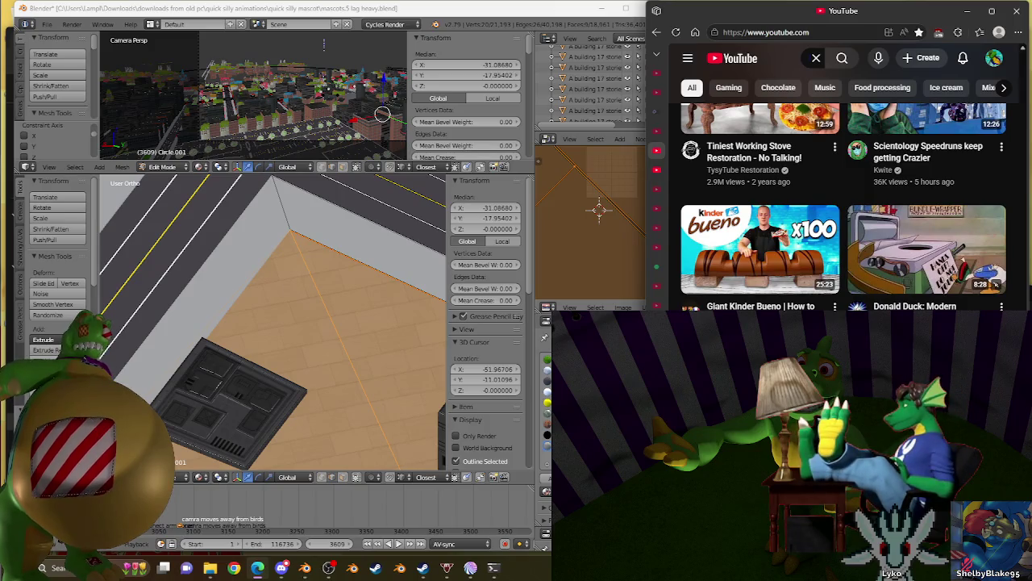
pyautogui.scroll(-3, 843, 208)
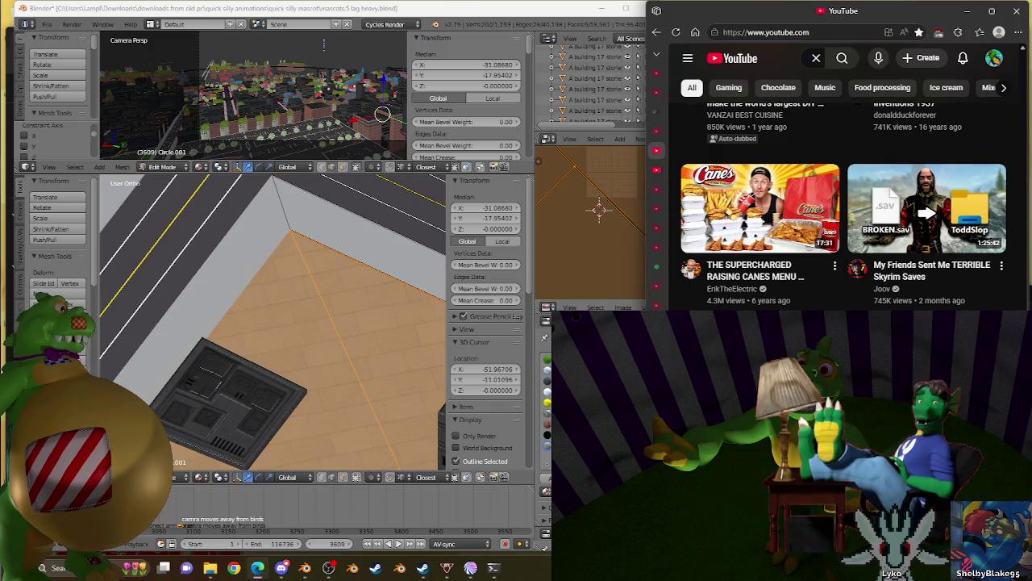
pyautogui.scroll(-2, 894, 213)
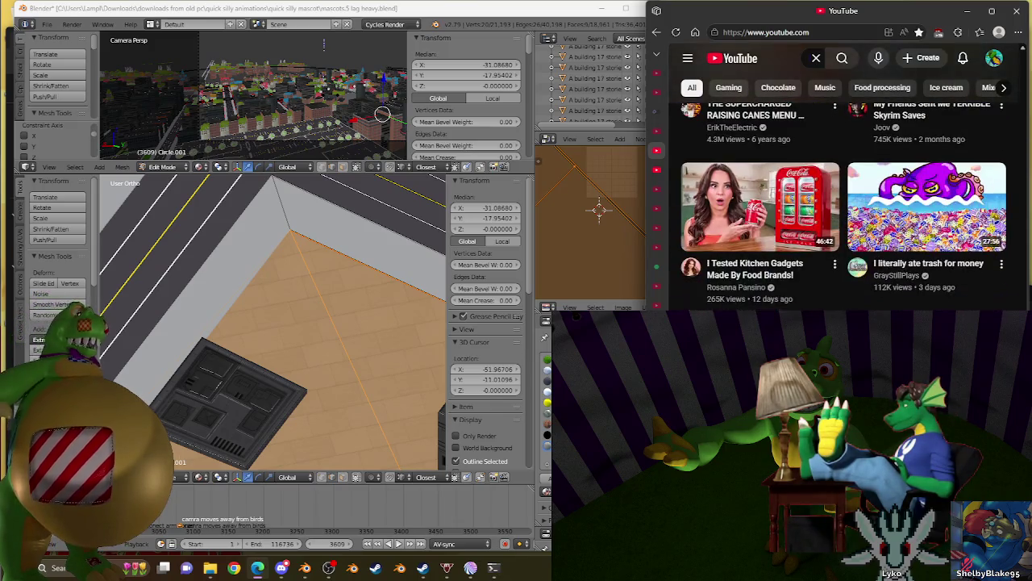
pyautogui.moveTo(928, 226)
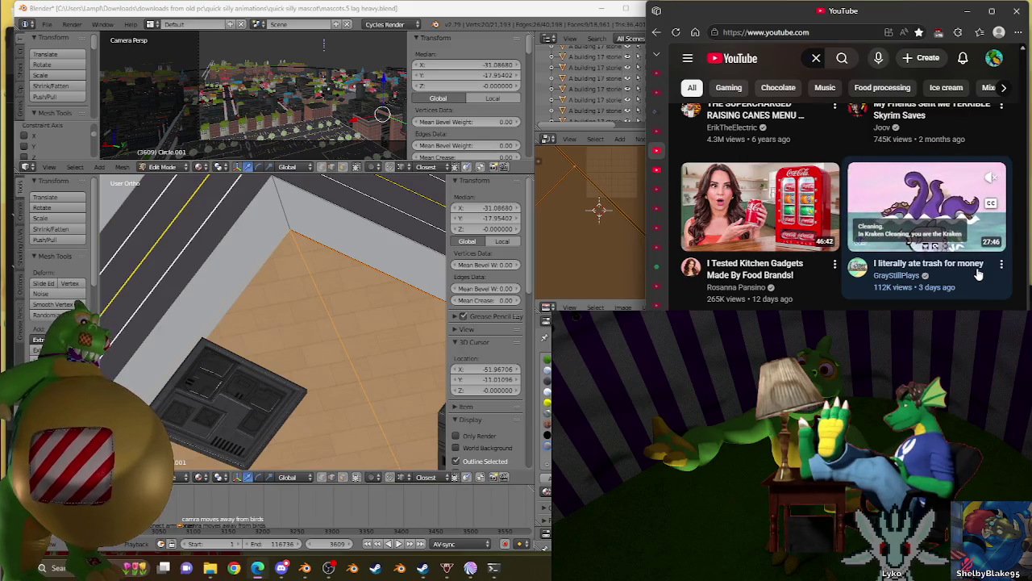
pyautogui.scroll(-1, 1029, 303)
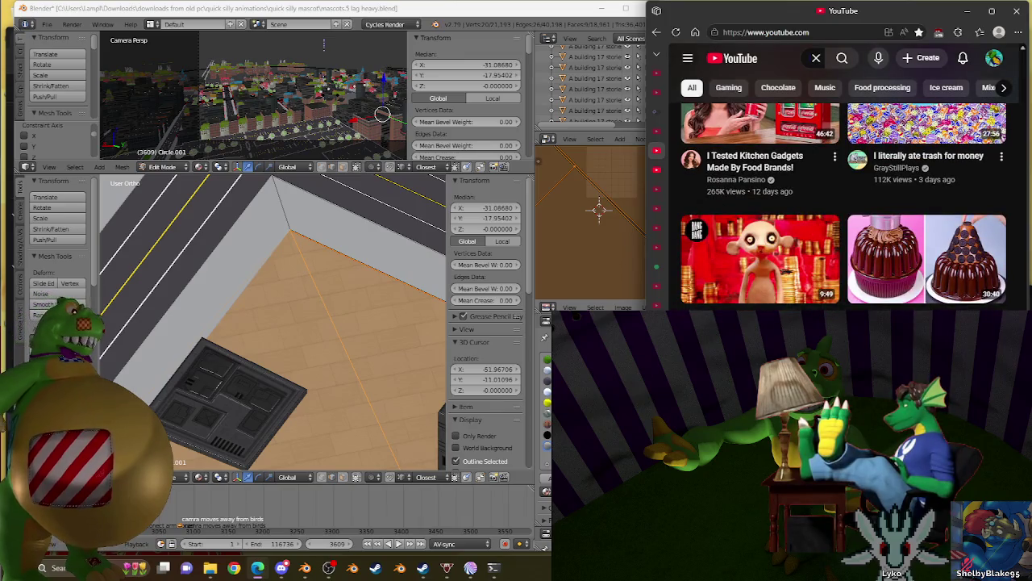
pyautogui.scroll(-2, 843, 202)
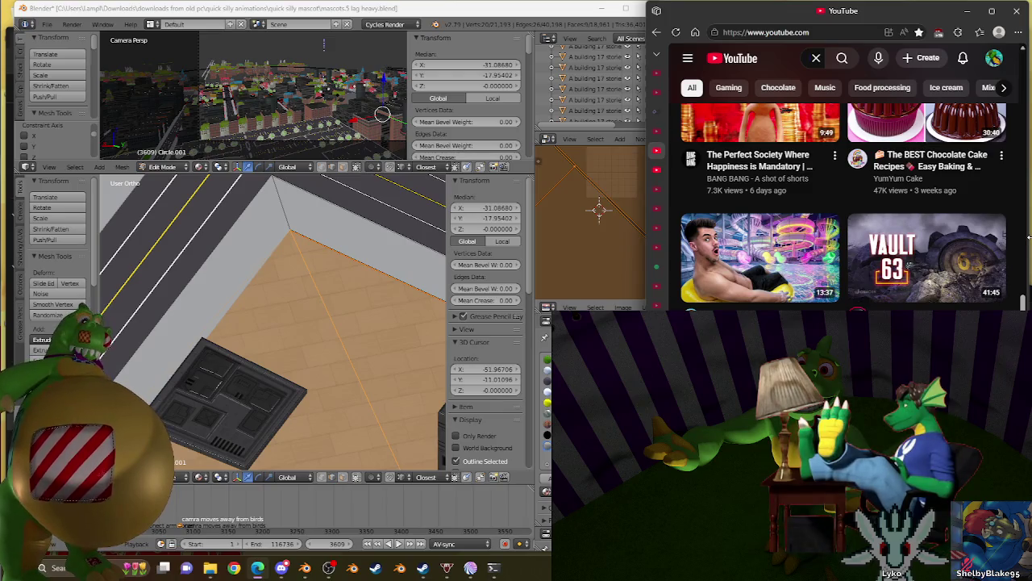
pyautogui.scroll(-2, 1029, 236)
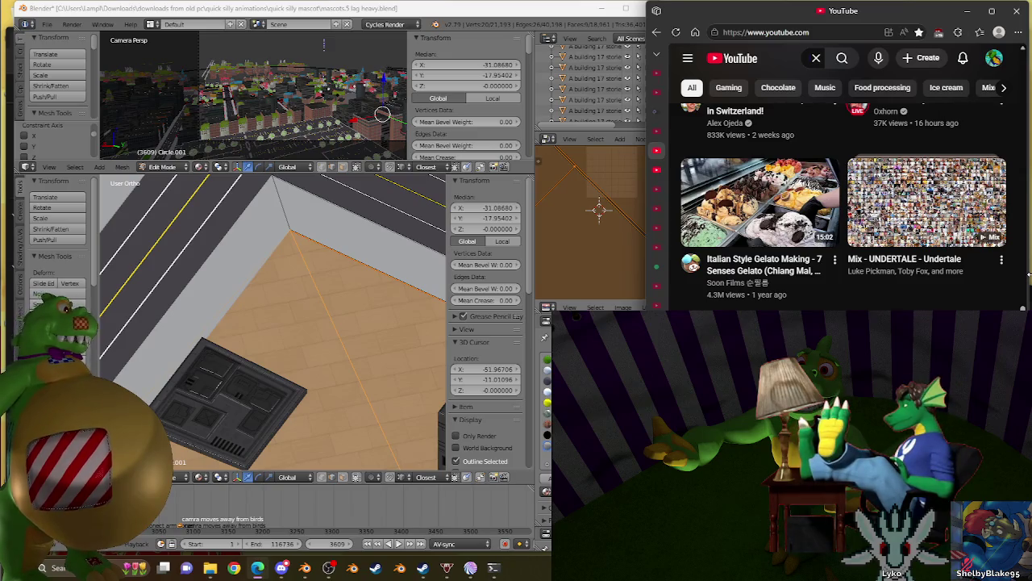
pyautogui.scroll(-2, 746, 194)
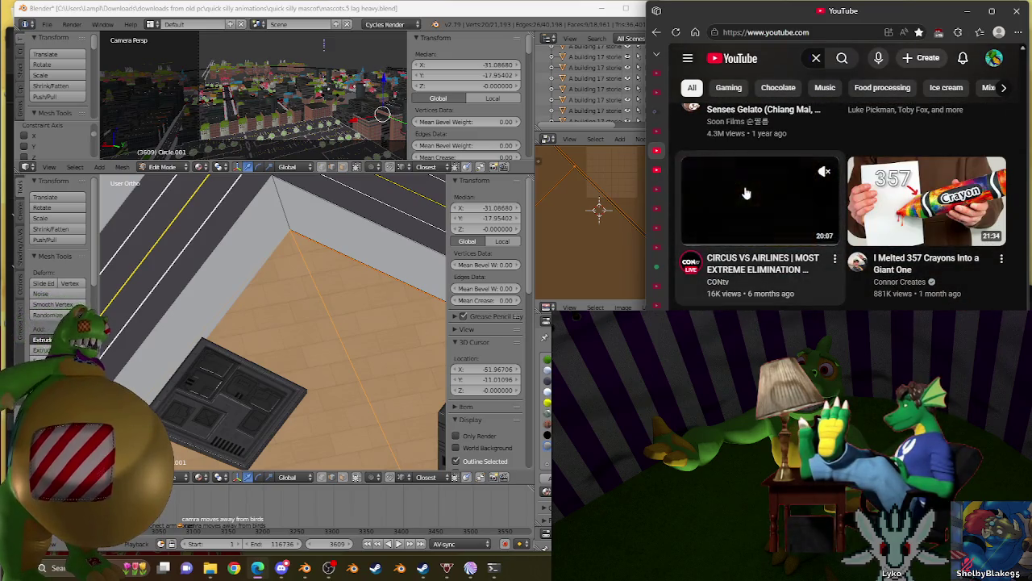
pyautogui.moveTo(760, 201)
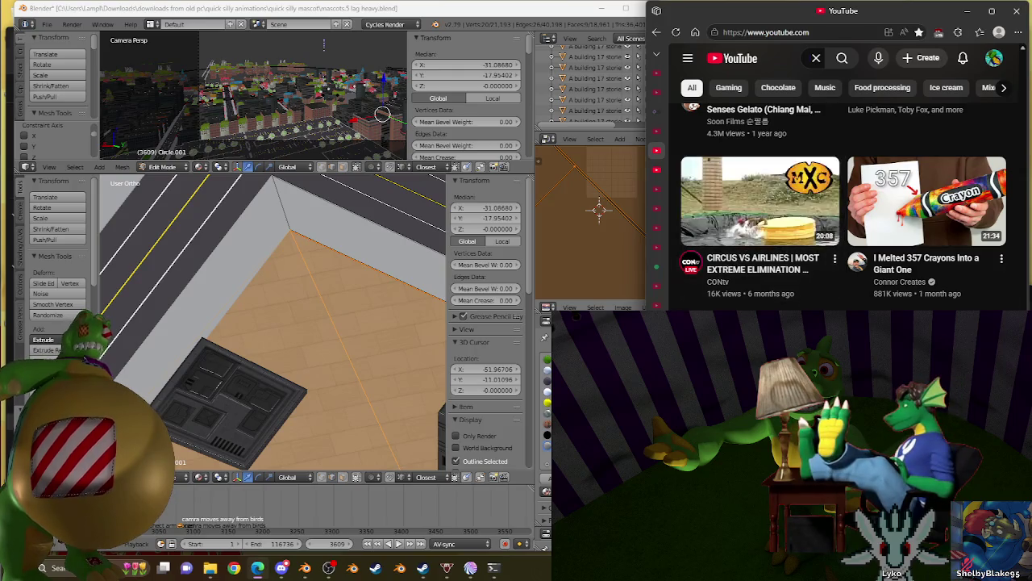
pyautogui.scroll(-3, 758, 201)
pyautogui.scroll(1, 1026, 242)
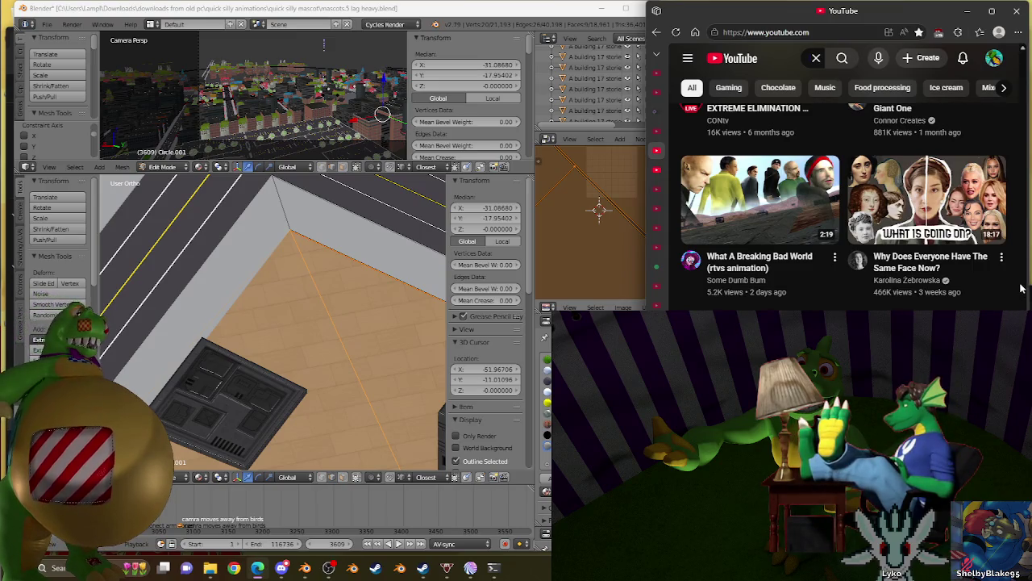
pyautogui.scroll(-2, 1022, 288)
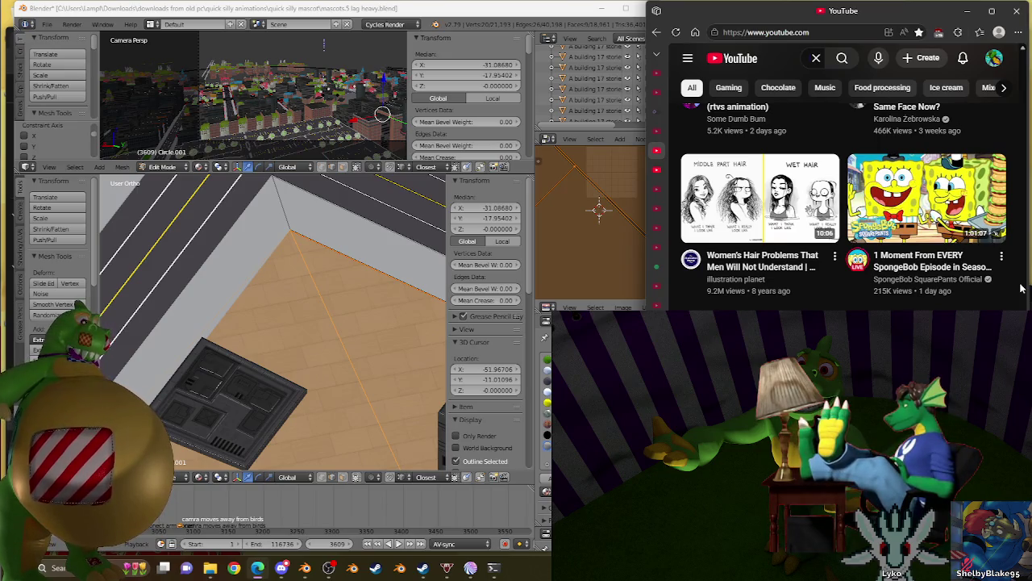
pyautogui.scroll(-2, 1022, 287)
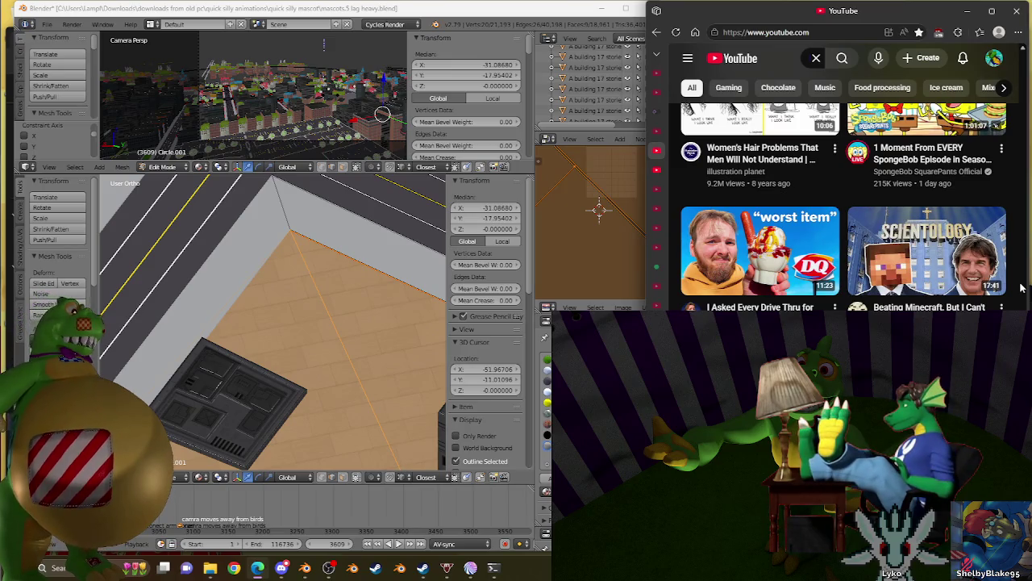
pyautogui.scroll(-2, 1021, 288)
pyautogui.scroll(-2, 1022, 287)
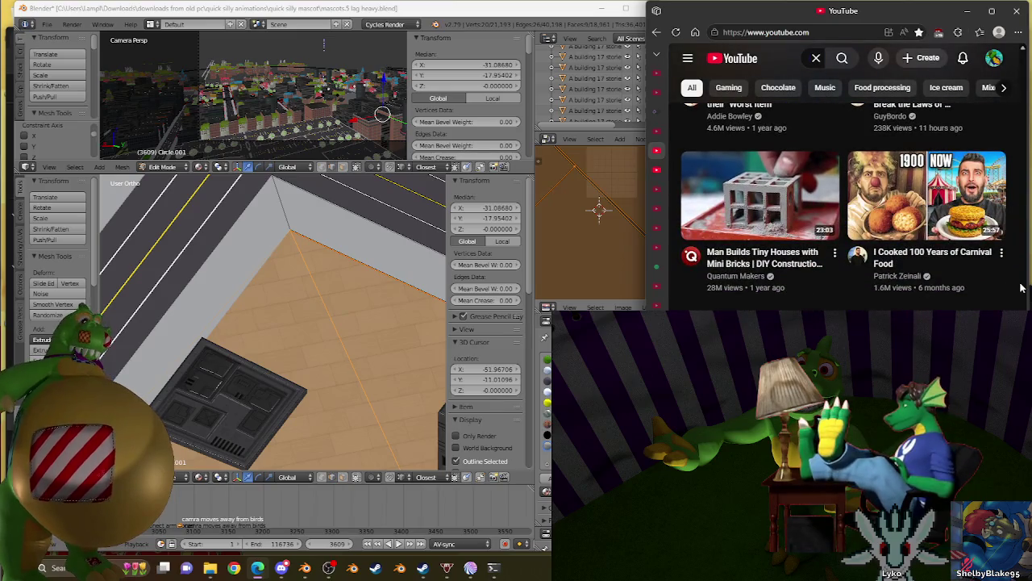
pyautogui.scroll(-3, 1022, 288)
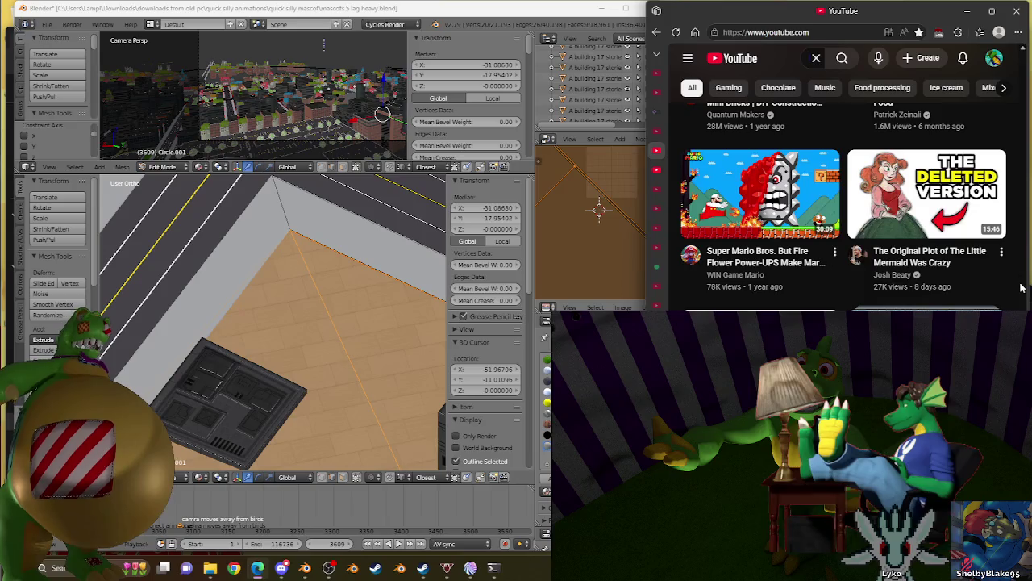
pyautogui.scroll(-3, 1022, 288)
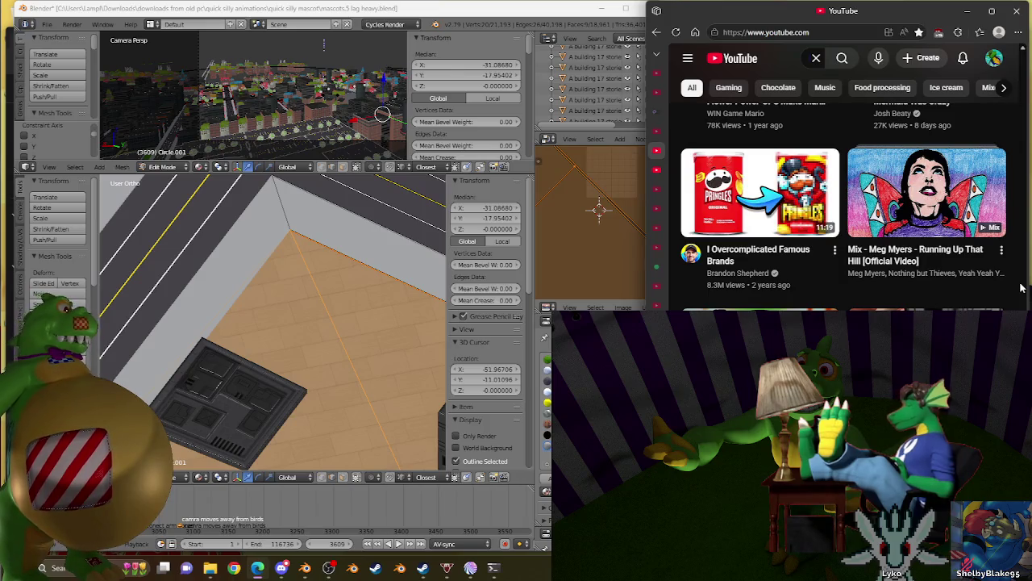
pyautogui.scroll(-3, 1022, 288)
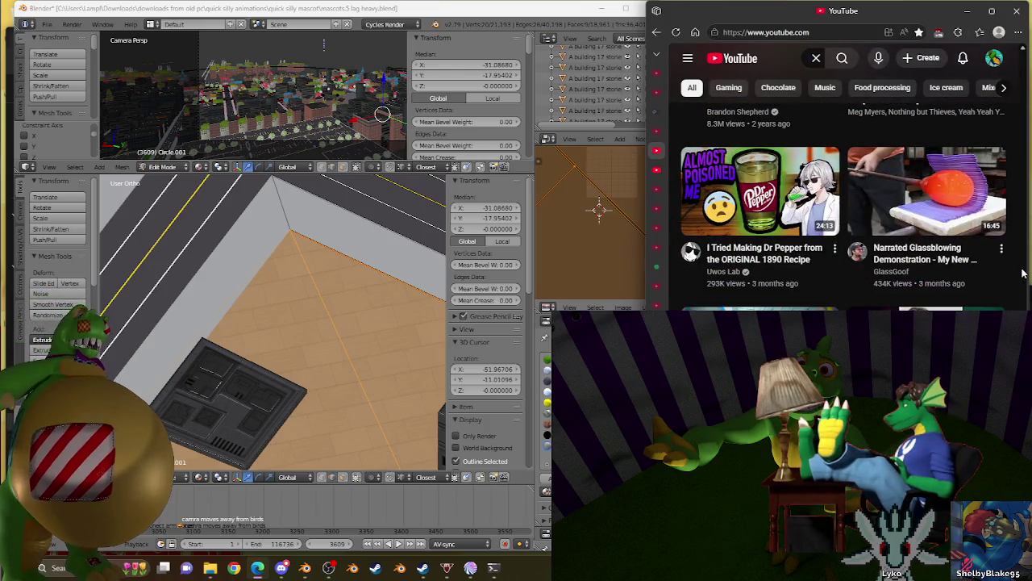
pyautogui.scroll(-1, 1022, 275)
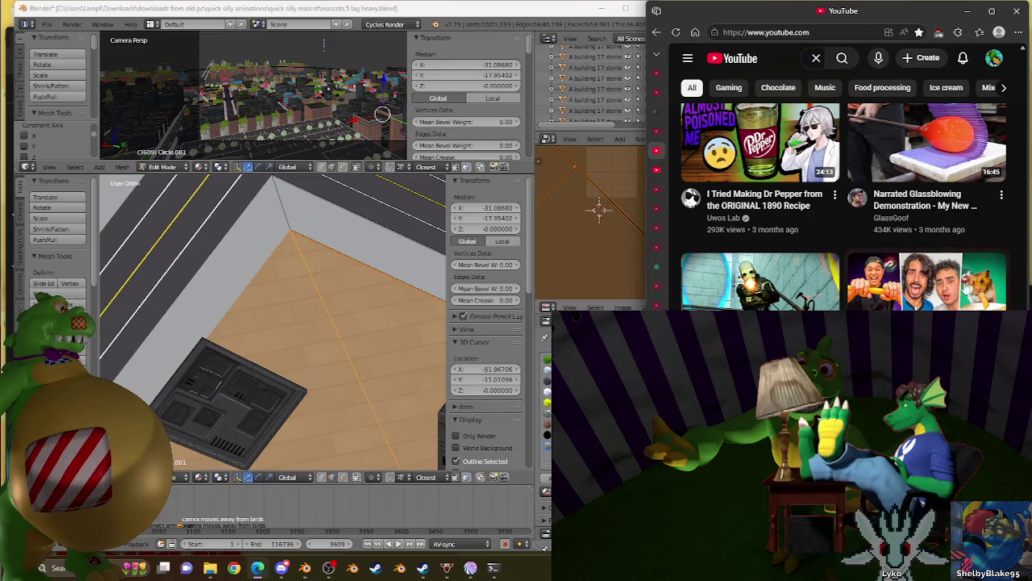
pyautogui.moveTo(927, 282)
pyautogui.click(935, 296)
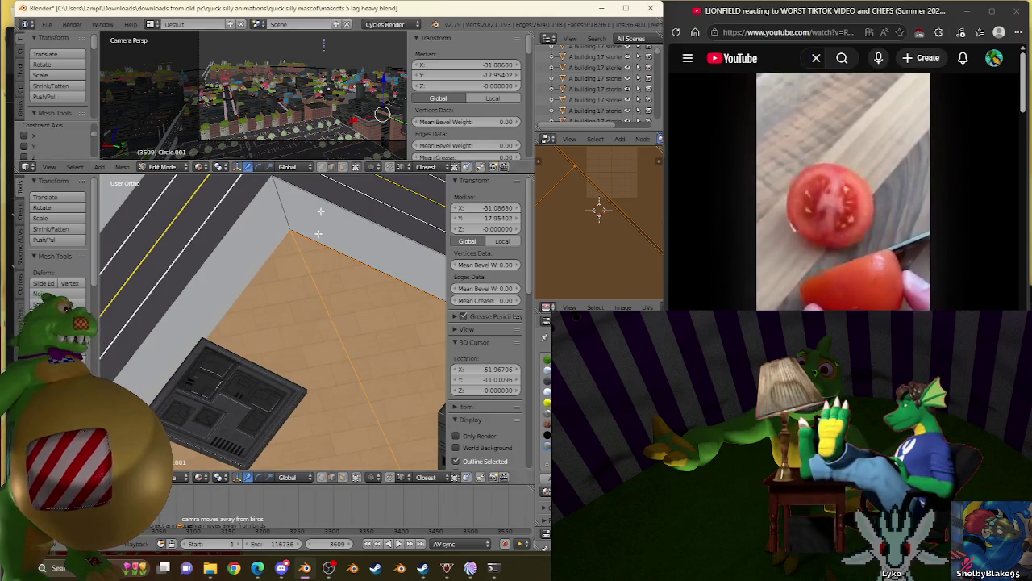
# Step: Scroll down the LIONFIELD reaction video's watch page
pyautogui.scroll(-3, 280, 262)
pyautogui.scroll(-3, 280, 262)
# Step: Return the city mesh to Object Mode and frame the city map straight down in Top Ortho
pyautogui.press('Tab')
pyautogui.moveTo(280, 262); pyautogui.dragTo(182, 298, button='middle')
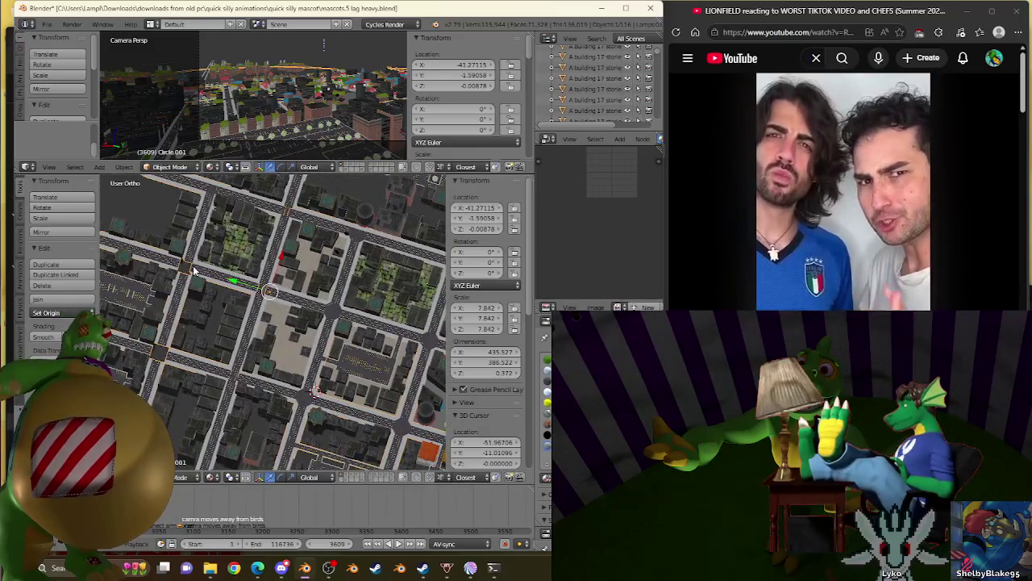
pyautogui.press('KP_7')
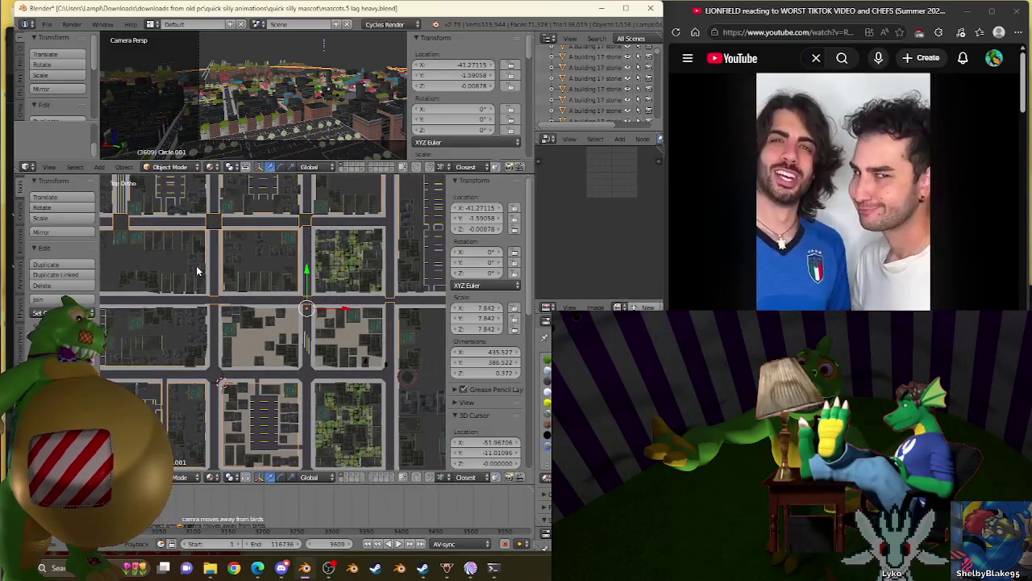
pyautogui.keyDown('shift'); pyautogui.moveTo(219, 360); pyautogui.dragTo(218, 347, button='middle'); pyautogui.keyUp('shift')
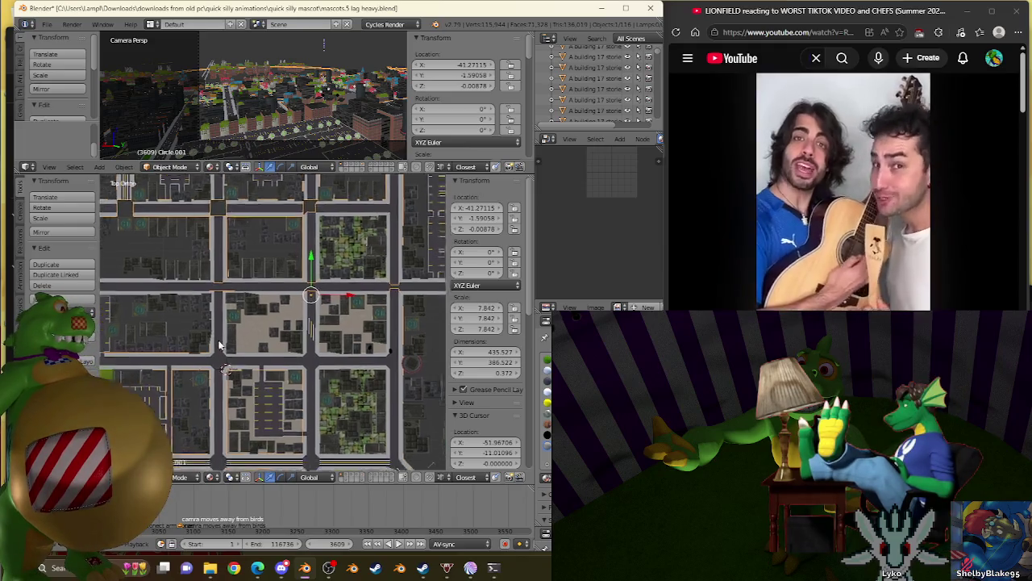
pyautogui.scroll(2, 217, 347)
pyautogui.scroll(2, 263, 276)
pyautogui.scroll(2, 287, 290)
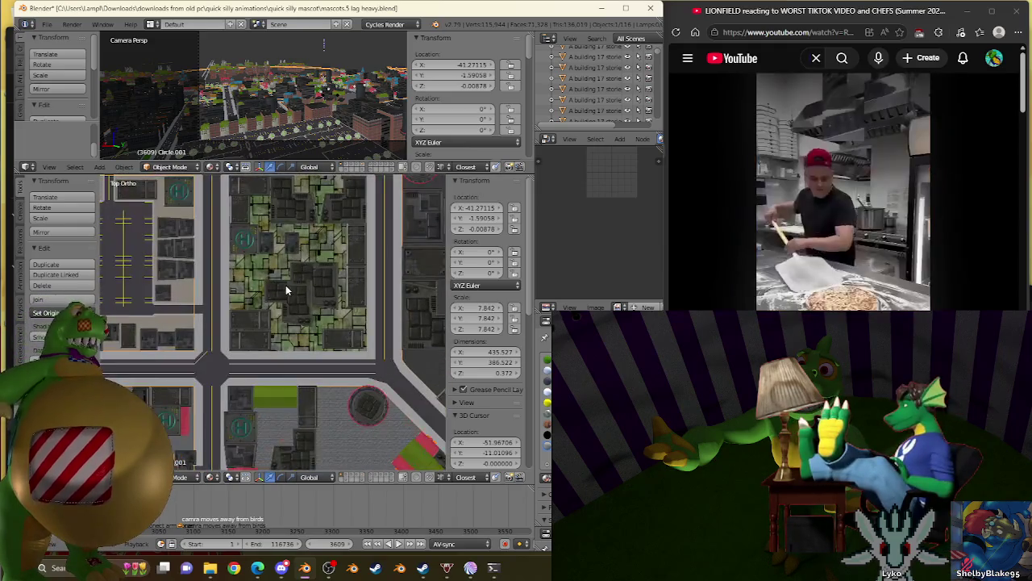
pyautogui.scroll(-4, 266, 240)
pyautogui.keyDown('shift'); pyautogui.moveTo(294, 249); pyautogui.dragTo(318, 258, button='middle'); pyautogui.keyUp('shift')
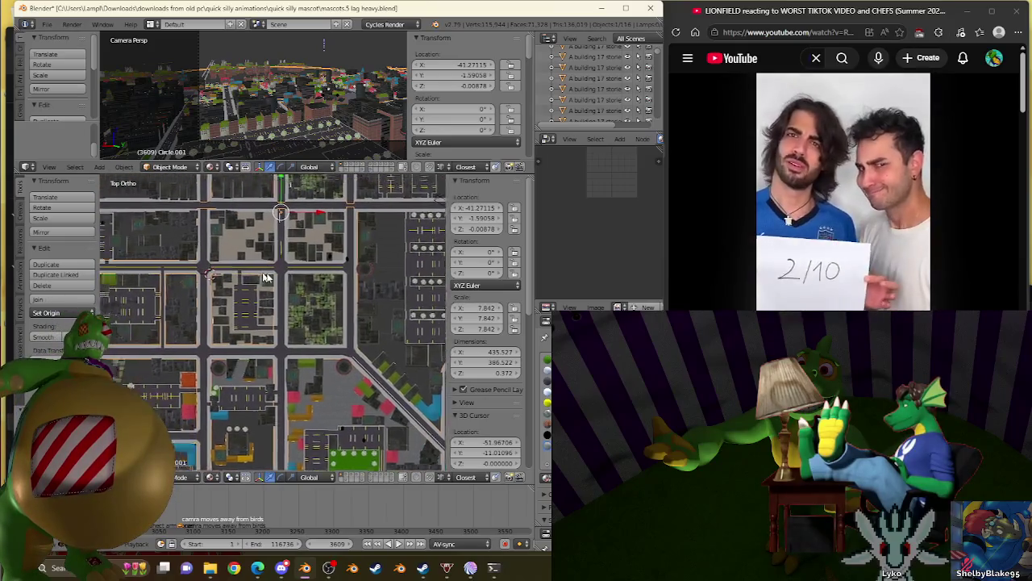
pyautogui.scroll(1, 320, 260)
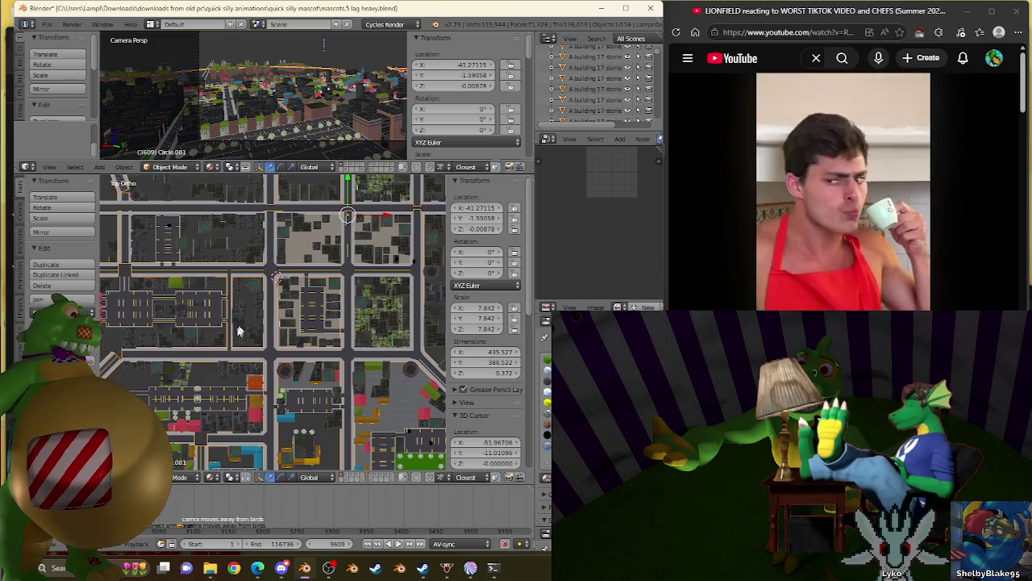
# Step: Pan and zoom the top view across the city map toward another block
pyautogui.keyDown('shift'); pyautogui.moveTo(338, 244); pyautogui.dragTo(408, 224, button='middle'); pyautogui.keyUp('shift')
pyautogui.scroll(-1, 301, 323)
pyautogui.scroll(3, 298, 322)
pyautogui.scroll(-3, 294, 323)
pyautogui.scroll(1, 288, 323)
pyautogui.scroll(1, 290, 321)
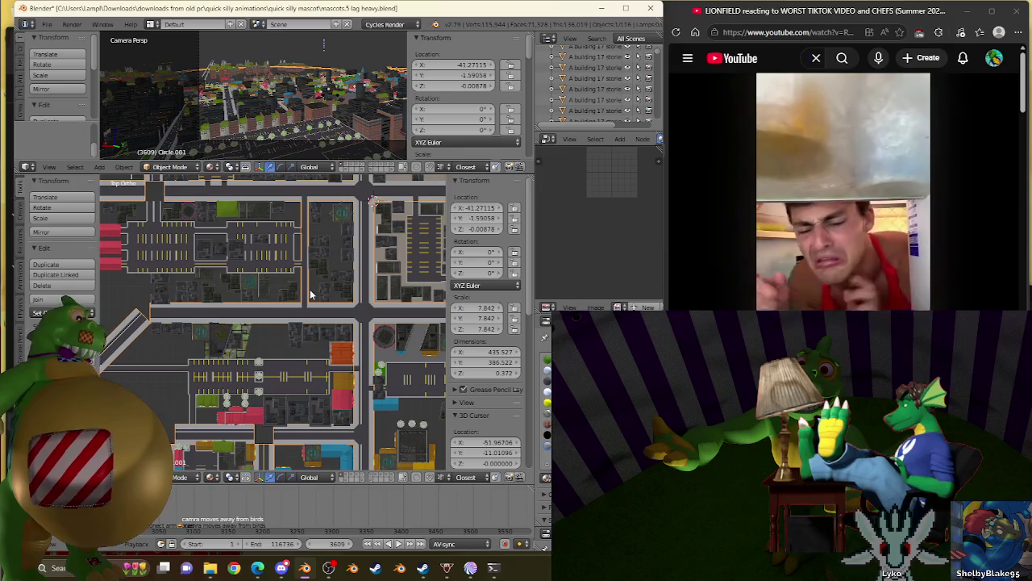
pyautogui.keyDown('shift'); pyautogui.moveTo(327, 248); pyautogui.dragTo(280, 341, button='middle'); pyautogui.keyUp('shift')
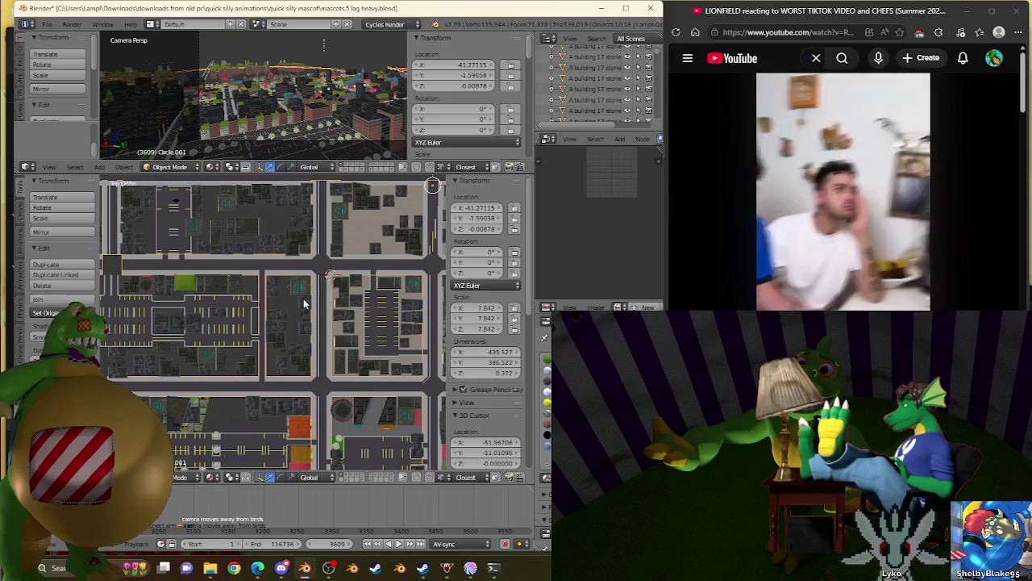
pyautogui.scroll(4, 314, 272)
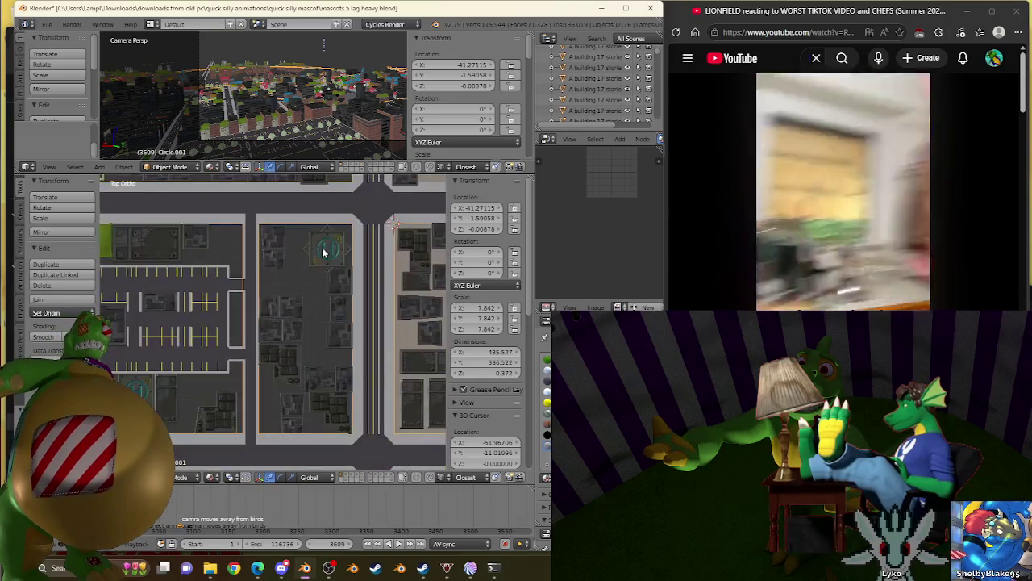
# Step: Enter Edit Mode on the city mesh and mark the selected road edge as sharp
pyautogui.press('Tab')
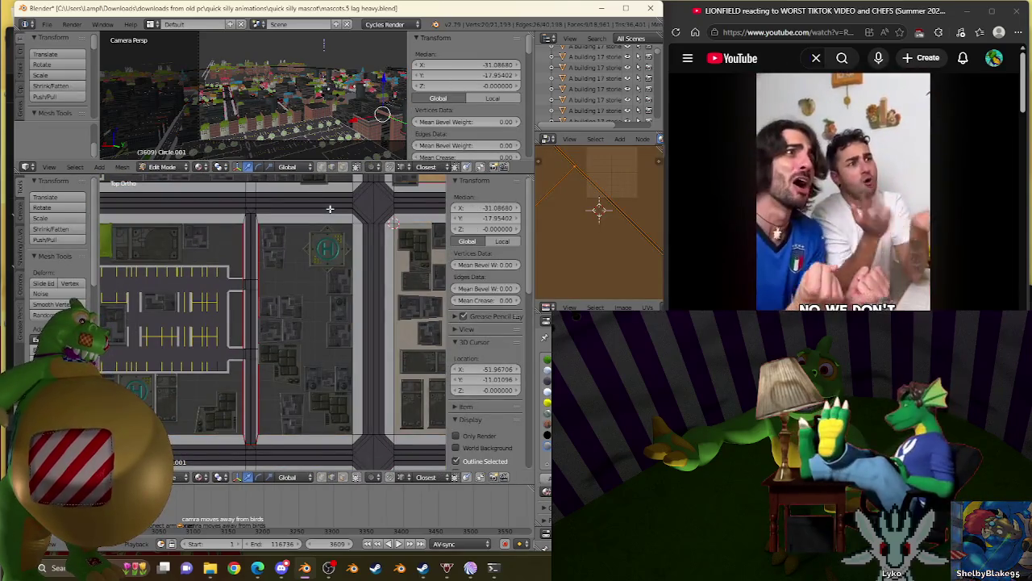
pyautogui.moveTo(281, 357); pyautogui.dragTo(244, 326, button='middle')
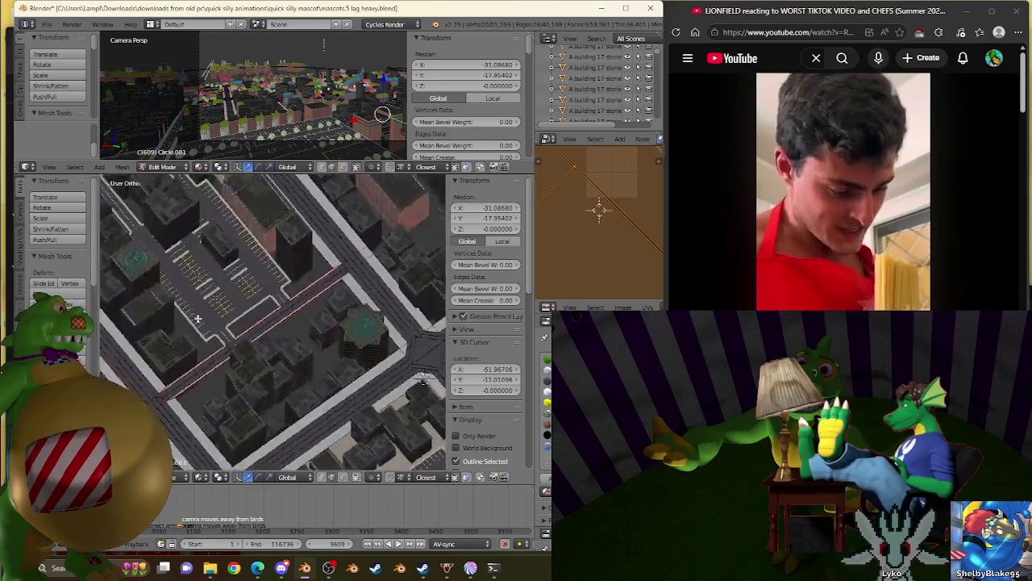
pyautogui.scroll(2, 245, 327)
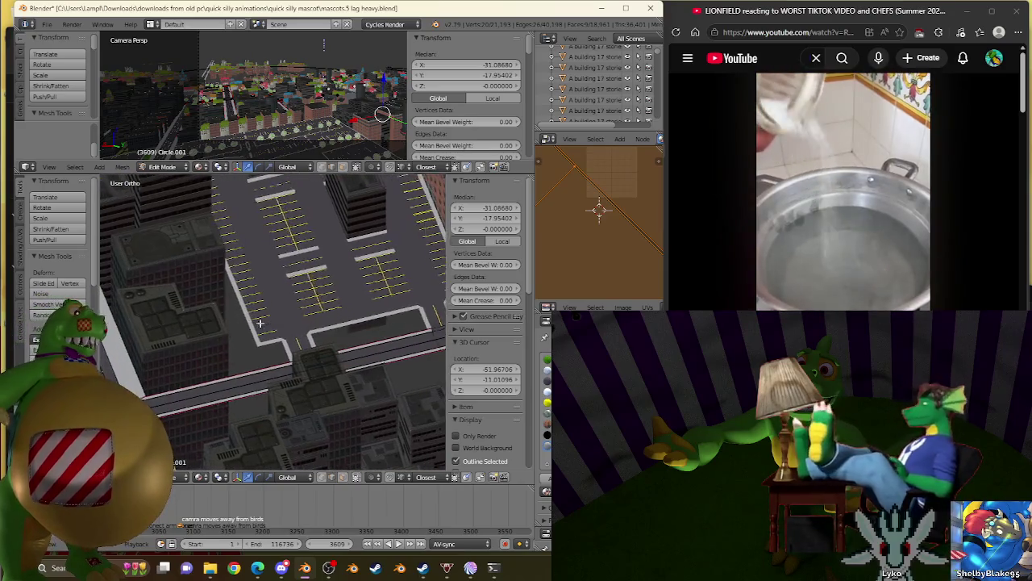
pyautogui.scroll(2, 242, 338)
pyautogui.scroll(2, 240, 357)
pyautogui.scroll(2, 339, 311)
pyautogui.scroll(4, 338, 311)
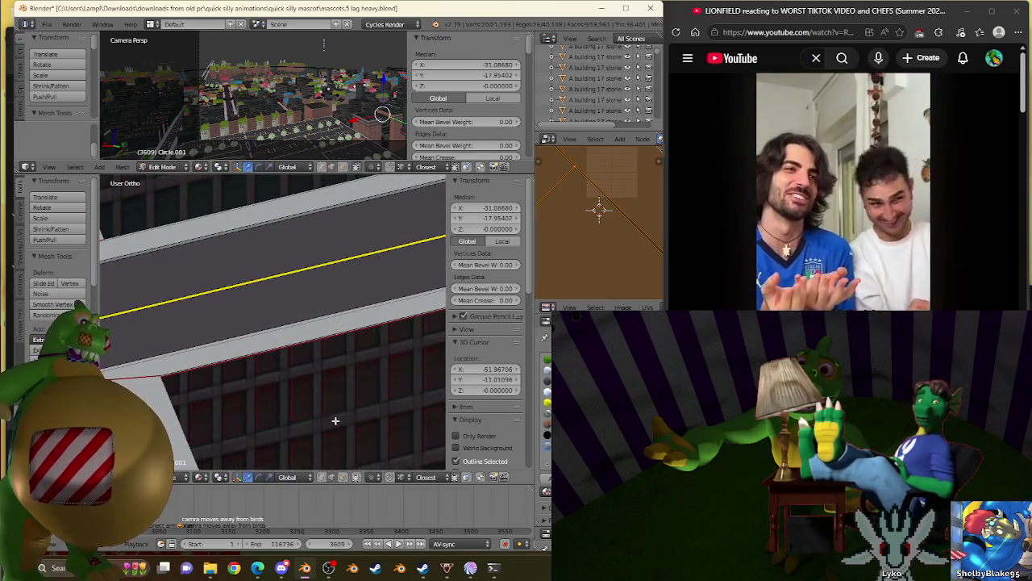
pyautogui.scroll(2, 298, 387)
pyautogui.press('w')
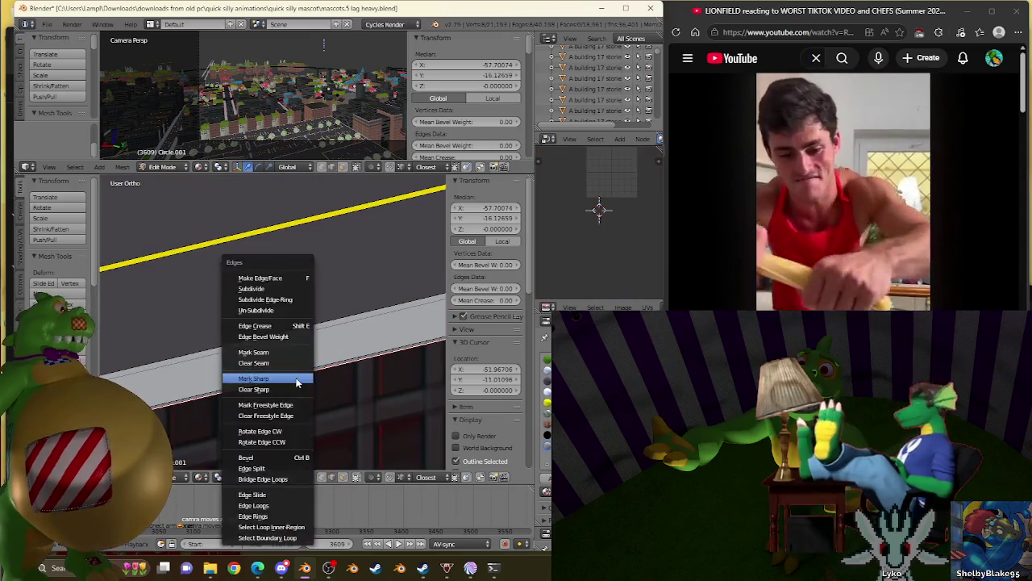
pyautogui.click(287, 348)
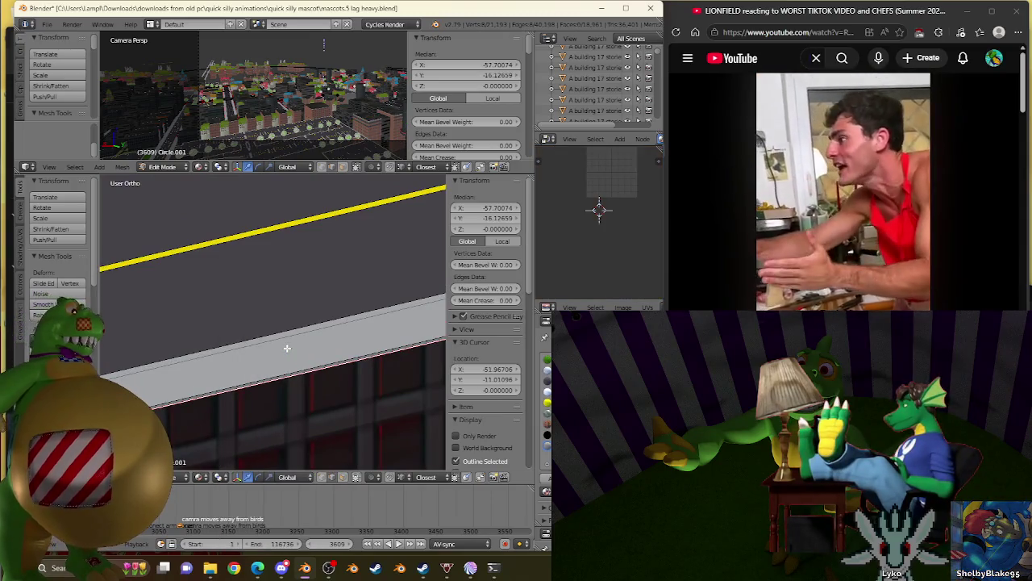
pyautogui.scroll(-3, 287, 348)
pyautogui.scroll(-3, 287, 347)
pyautogui.scroll(-3, 274, 339)
pyautogui.scroll(-3, 260, 338)
# Step: Zoom in on the road and building edges, then view the block from Top Ortho
pyautogui.moveTo(259, 338); pyautogui.dragTo(362, 342, button='middle')
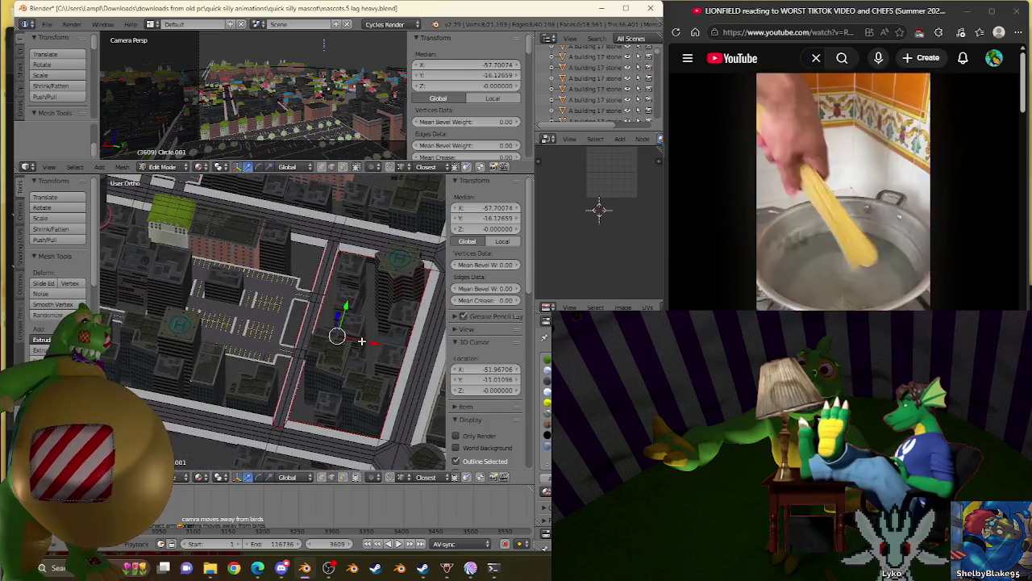
pyautogui.scroll(2, 361, 341)
pyautogui.scroll(2, 346, 342)
pyautogui.scroll(2, 330, 341)
pyautogui.scroll(2, 312, 341)
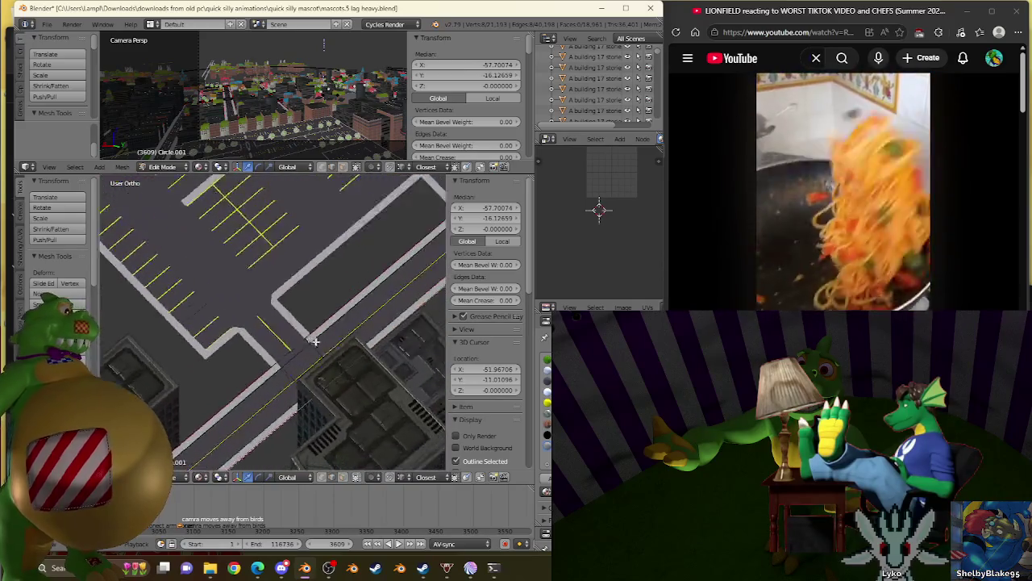
pyautogui.scroll(2, 312, 342)
pyautogui.scroll(2, 309, 335)
pyautogui.scroll(2, 304, 328)
pyautogui.scroll(2, 300, 322)
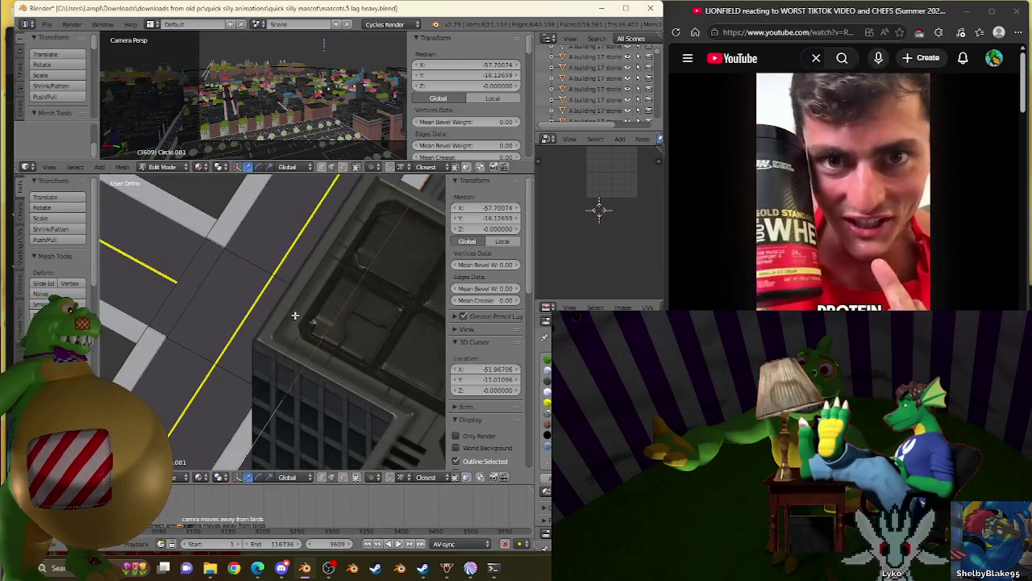
pyautogui.scroll(2, 320, 352)
pyautogui.scroll(2, 320, 343)
pyautogui.scroll(2, 321, 331)
pyautogui.scroll(2, 320, 320)
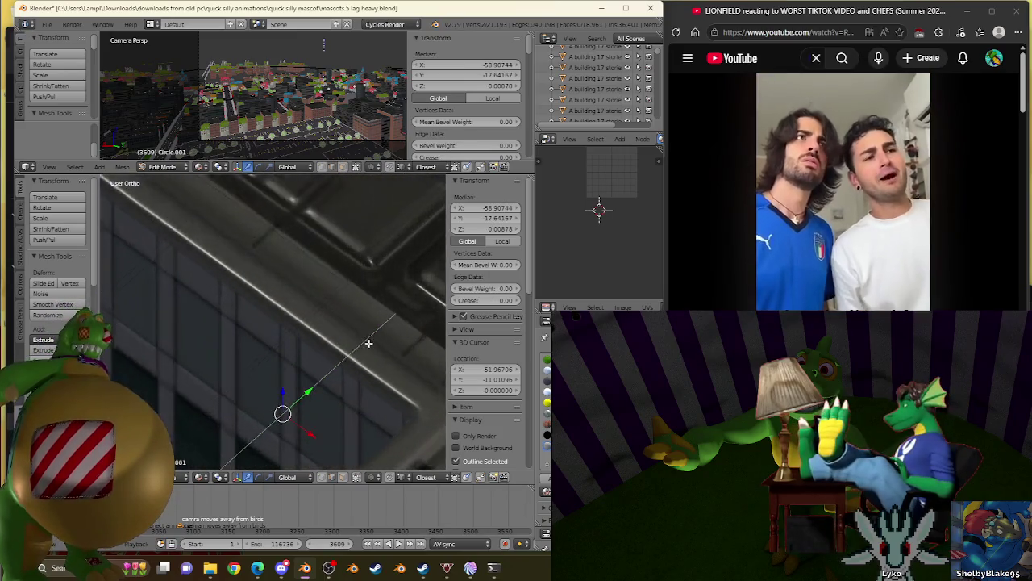
pyautogui.scroll(2, 316, 318)
pyautogui.scroll(2, 311, 315)
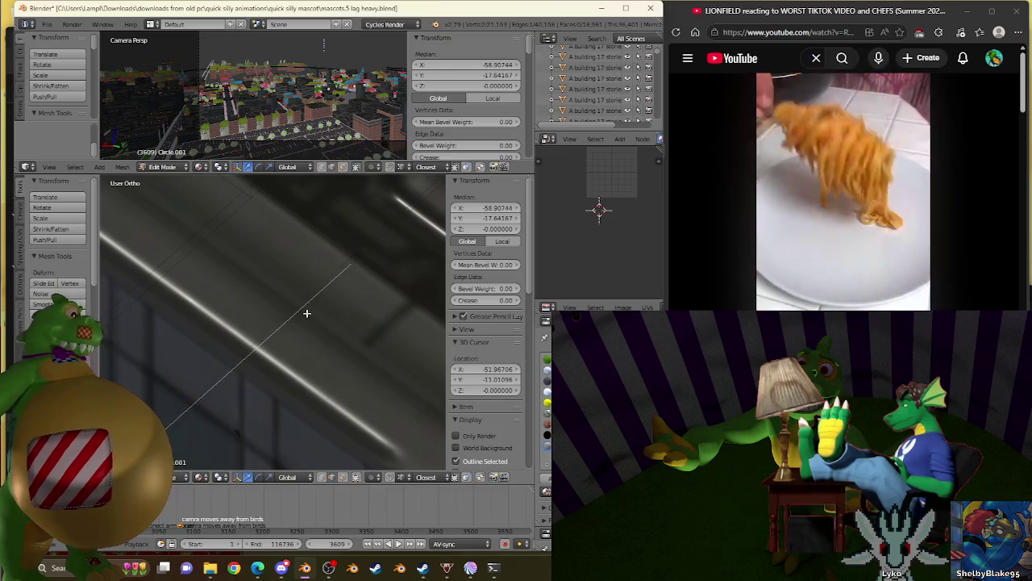
pyautogui.scroll(-3, 305, 314)
pyautogui.scroll(-2, 292, 323)
pyautogui.scroll(-3, 282, 331)
pyautogui.scroll(3, 281, 331)
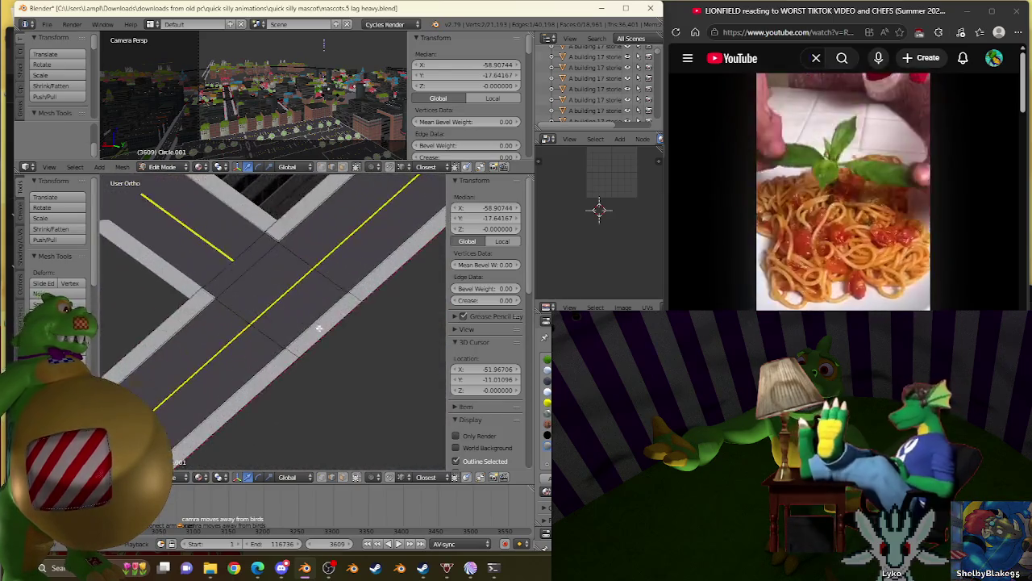
pyautogui.scroll(2, 258, 311)
pyautogui.scroll(2, 242, 294)
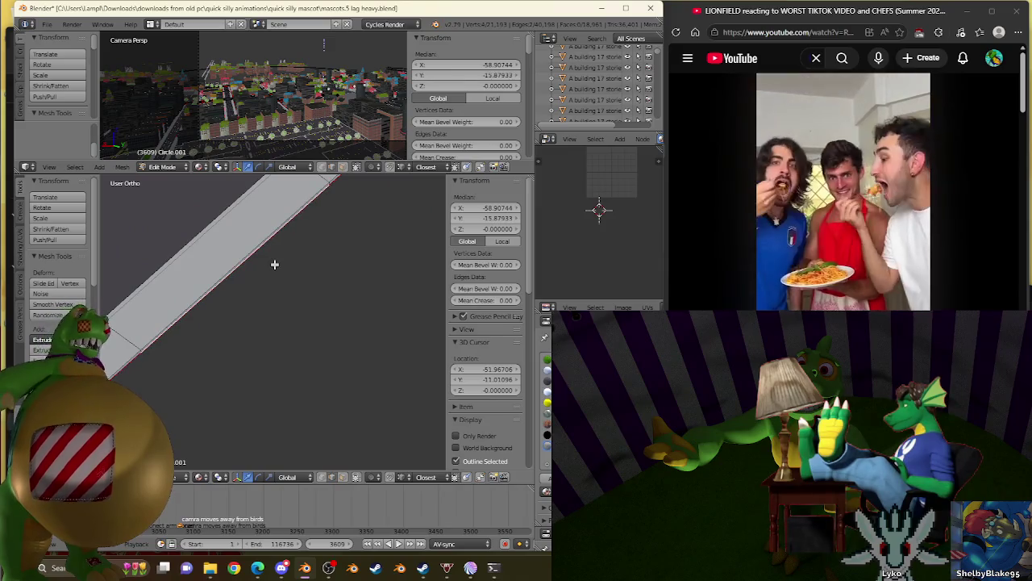
pyautogui.press('KP_7')
pyautogui.scroll(-2, 274, 264)
pyautogui.scroll(-2, 274, 265)
pyautogui.scroll(-2, 274, 266)
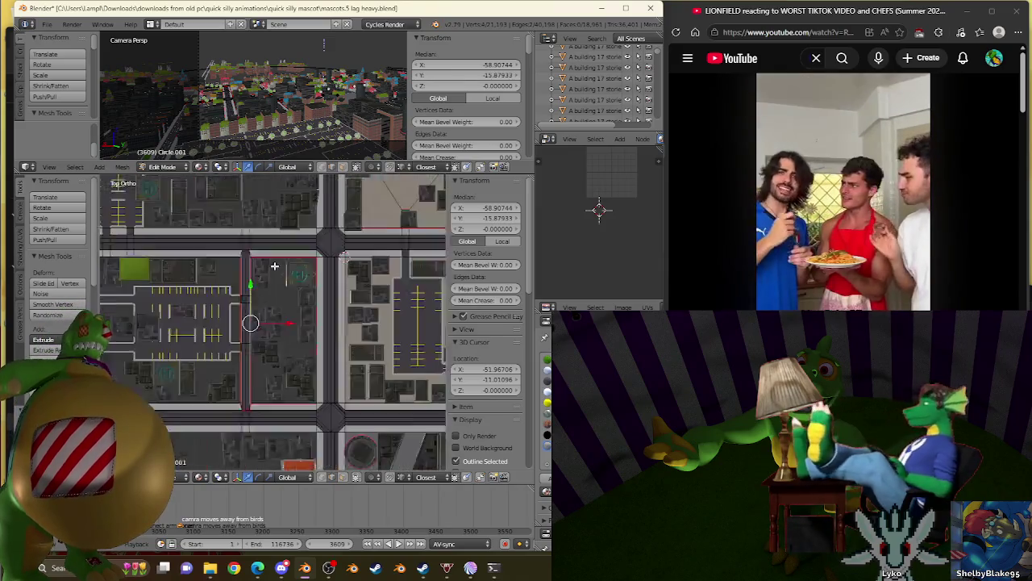
pyautogui.scroll(-1, 275, 267)
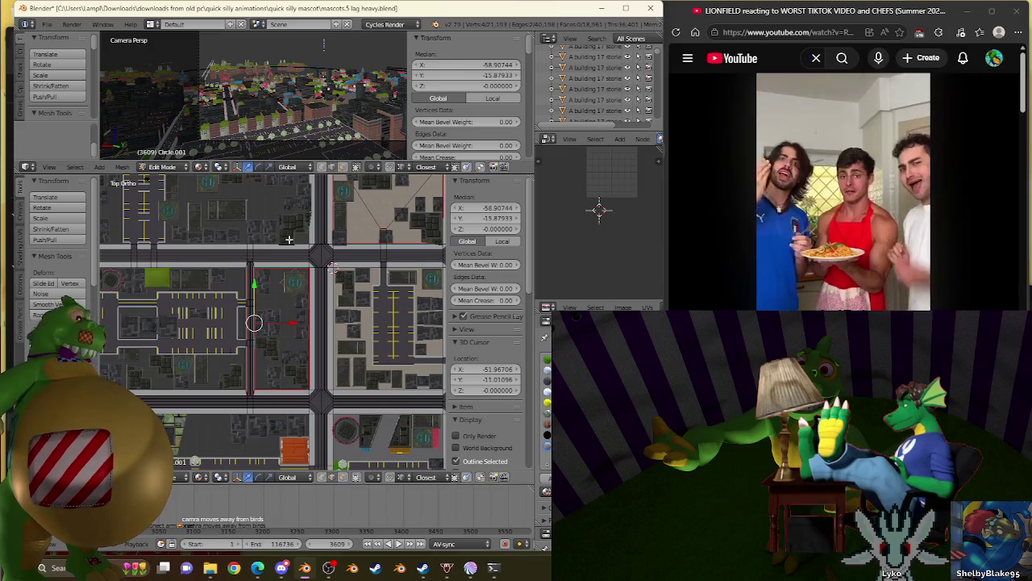
# Step: Nudge the selected edge slightly right, then clear the selection
pyautogui.press('g')
pyautogui.click(303, 240)
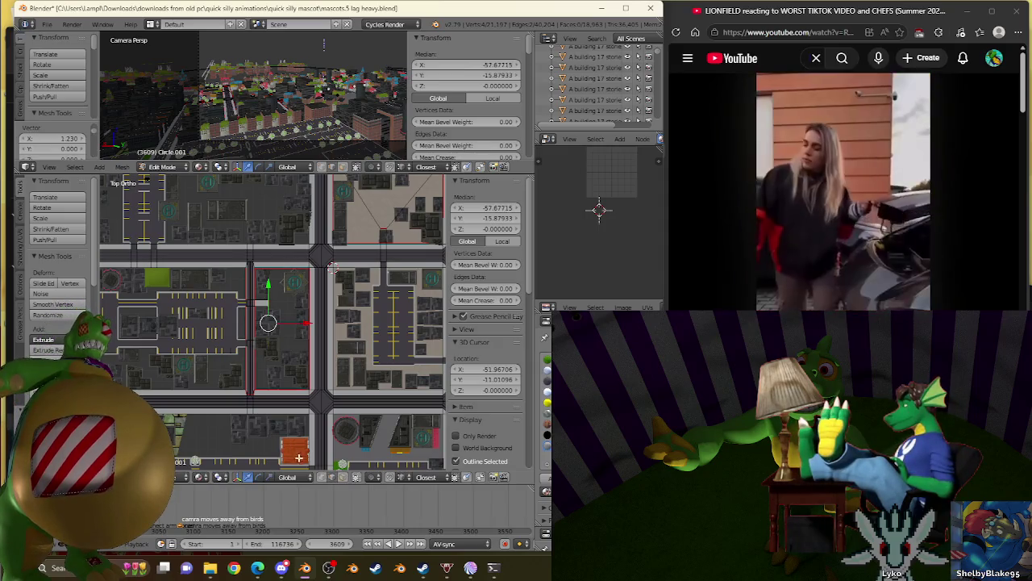
pyautogui.press('a')
pyautogui.scroll(5, 275, 320)
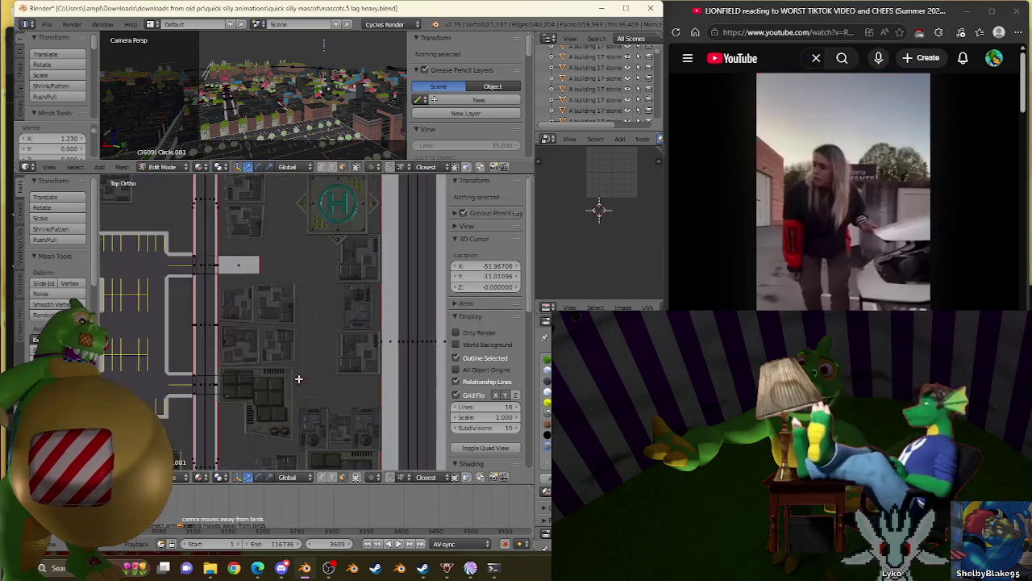
# Step: Select the road-side edges bordering the gap beside the helipad tower block
pyautogui.rightClick(241, 259)
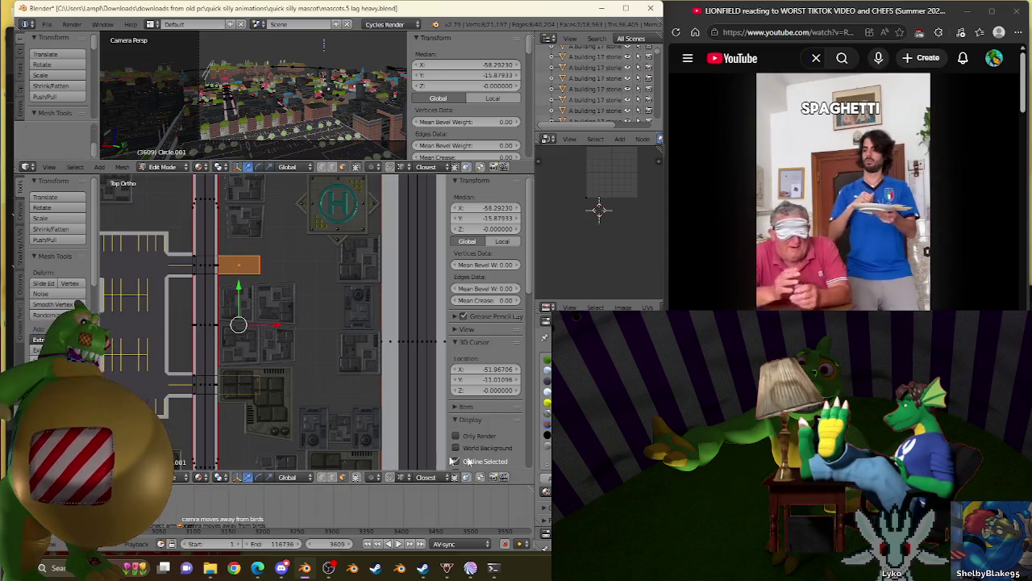
pyautogui.rightClick(238, 271)
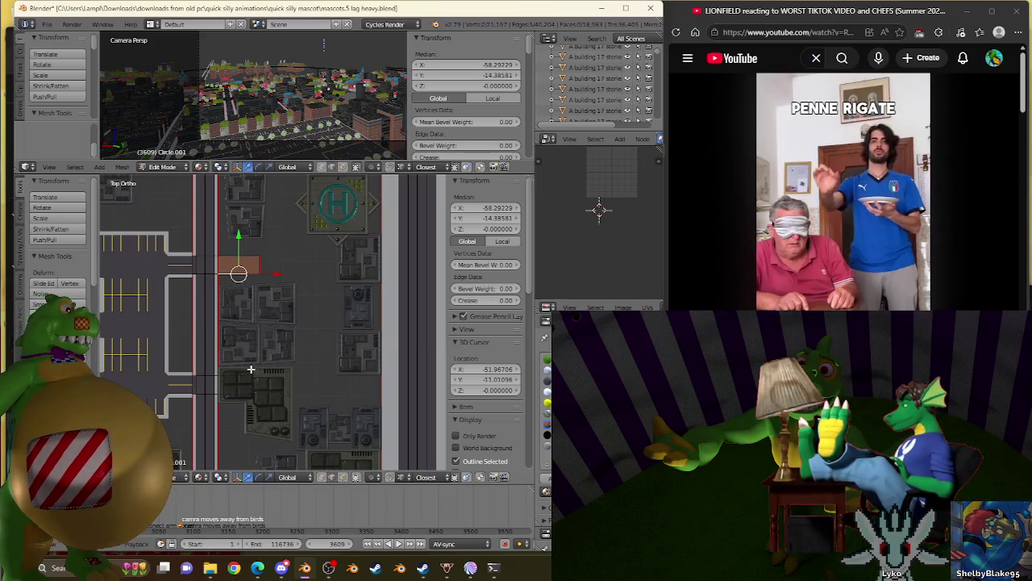
pyautogui.keyDown('shift'); pyautogui.rightClick(250, 368); pyautogui.keyUp('shift')
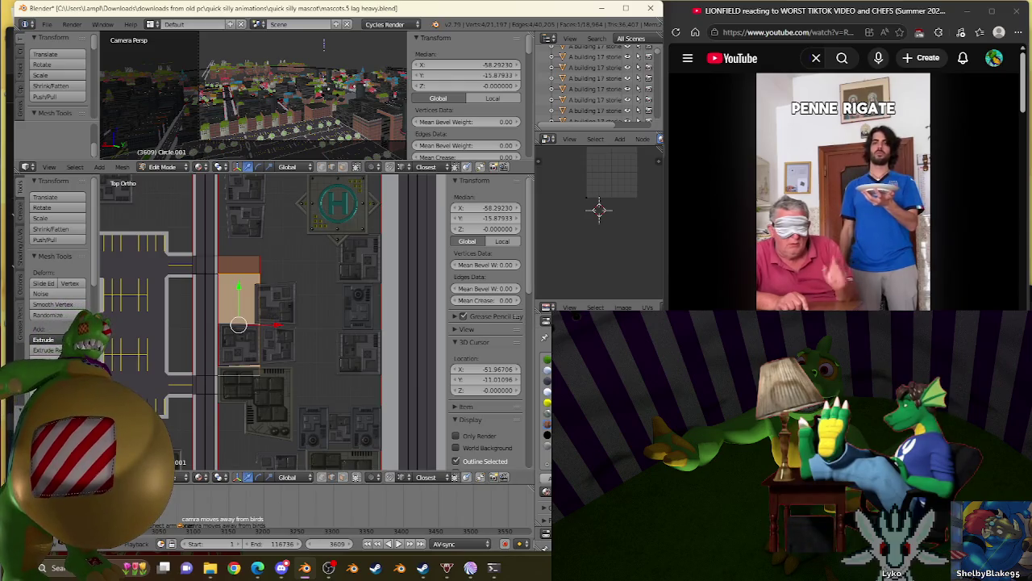
pyautogui.rightClick(260, 324)
pyautogui.scroll(-3, 266, 323)
# Step: Fill a new ground face between the selected edges, viewing the block at an angle
pyautogui.moveTo(266, 323); pyautogui.dragTo(258, 267, button='middle')
pyautogui.scroll(3, 258, 261)
pyautogui.scroll(3, 271, 298)
pyautogui.scroll(3, 288, 345)
pyautogui.scroll(3, 291, 342)
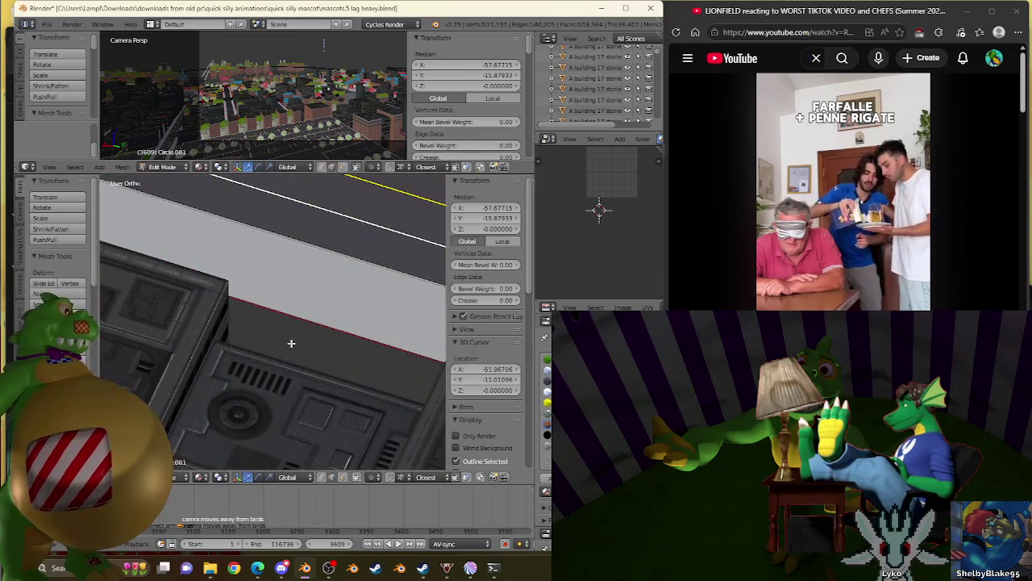
pyautogui.scroll(3, 302, 332)
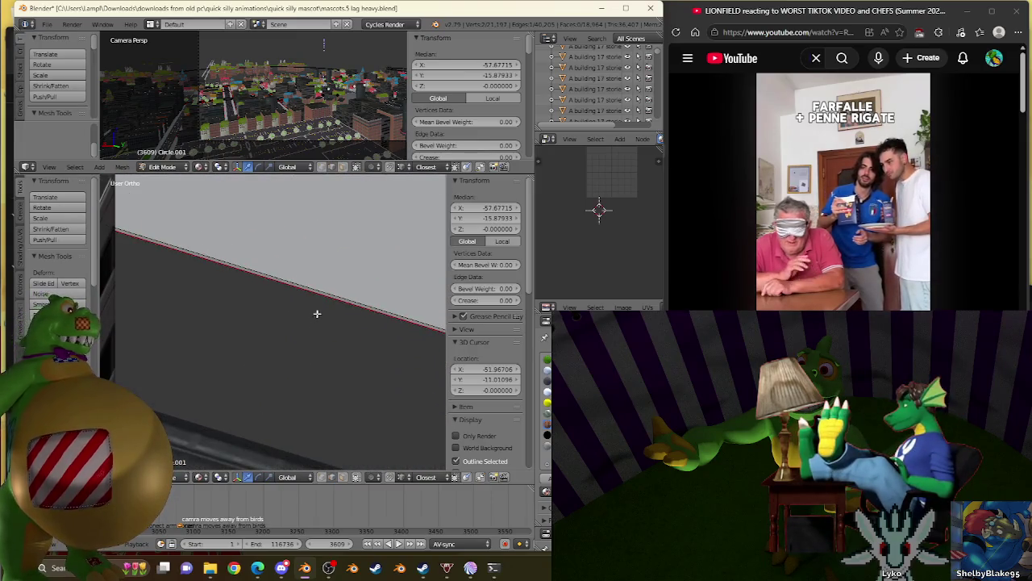
pyautogui.hotkey('ctrl', 'l')
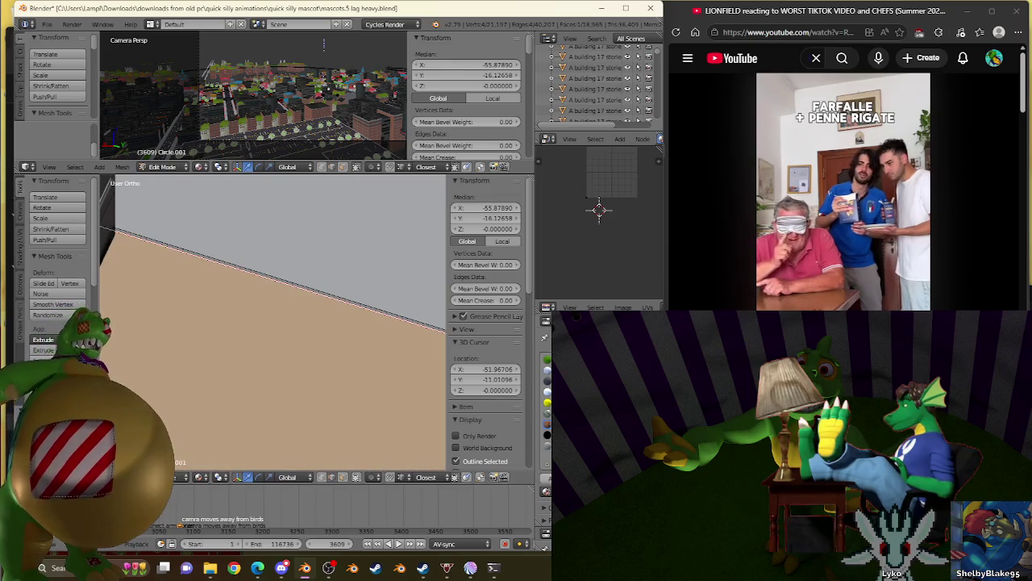
pyautogui.scroll(-1, 295, 361)
pyautogui.scroll(-3, 296, 361)
pyautogui.scroll(-2, 295, 379)
pyautogui.scroll(-2, 208, 358)
pyautogui.scroll(1, 208, 358)
pyautogui.scroll(2, 226, 365)
pyautogui.scroll(1, 242, 372)
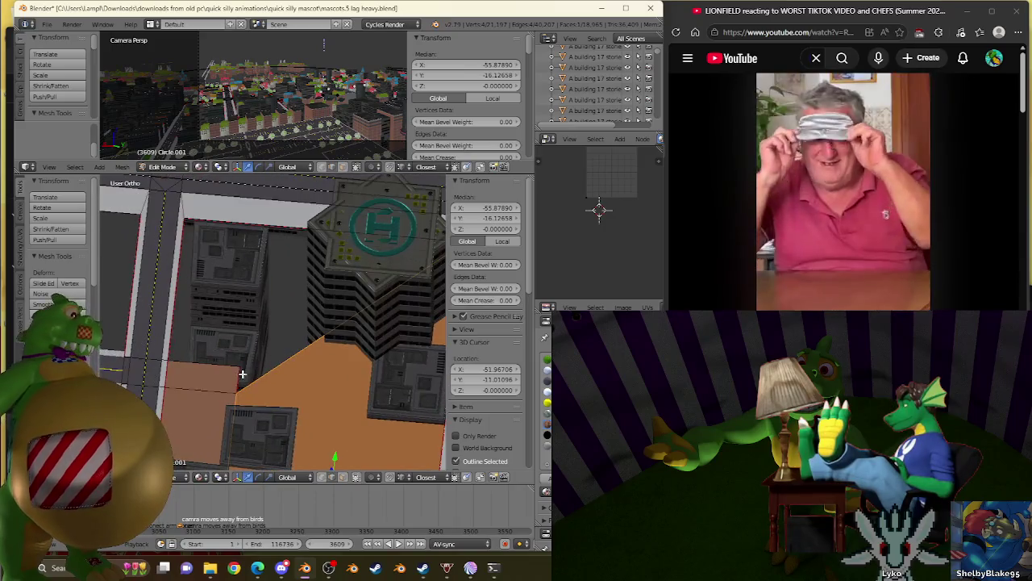
# Step: Select an edge of the new ground face and rotate the view so the blocks run diagonally
pyautogui.rightClick(234, 359)
pyautogui.hotkey('ctrl', 'e')
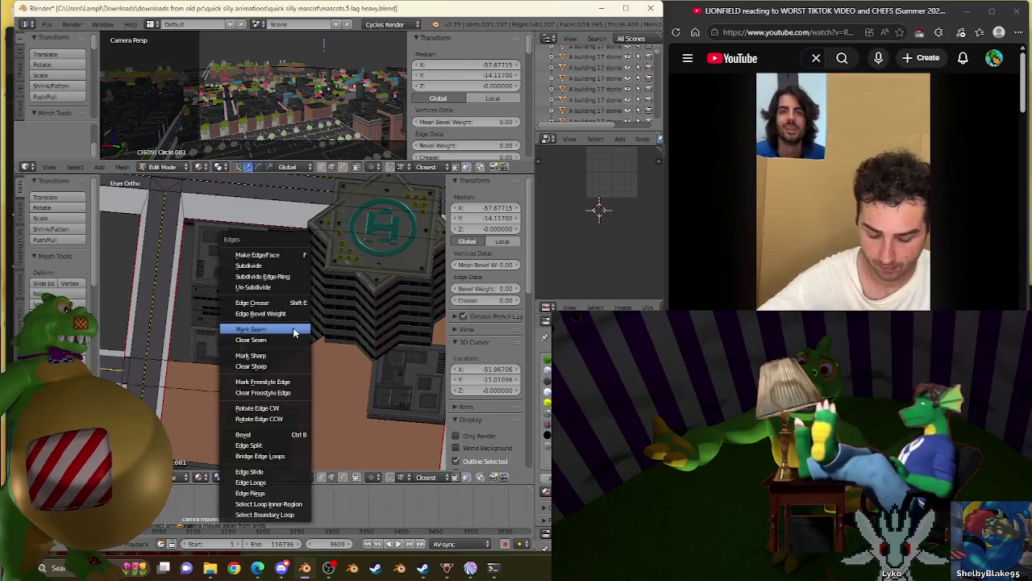
pyautogui.press('Escape')
pyautogui.scroll(3, 291, 318)
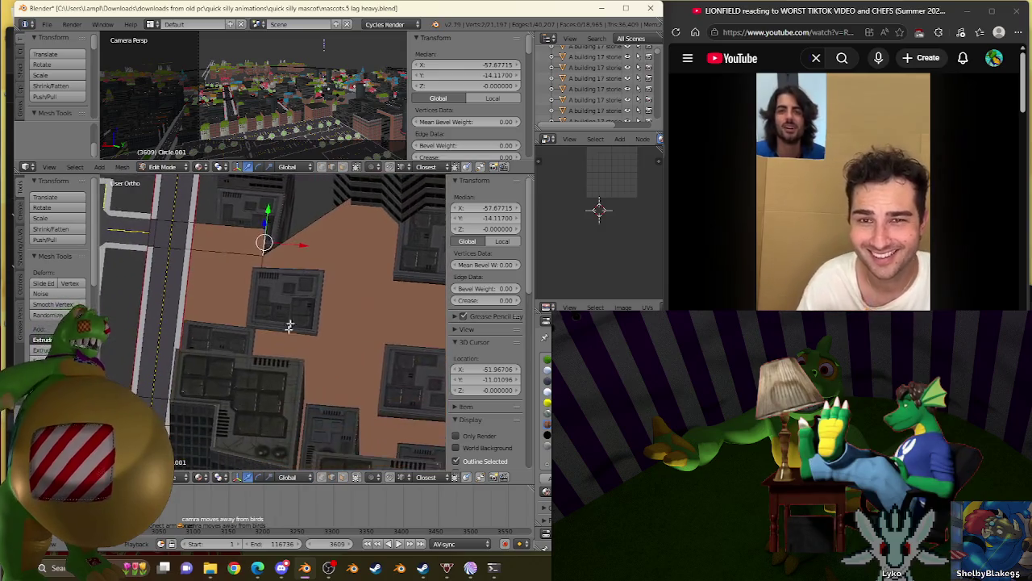
pyautogui.scroll(-3, 240, 420)
pyautogui.moveTo(231, 392)
pyautogui.mouseDown(button='middle')
pyautogui.moveTo(302, 367)
pyautogui.moveTo(210, 379)
pyautogui.moveTo(202, 392)
pyautogui.moveTo(264, 352)
pyautogui.mouseUp(button='middle')
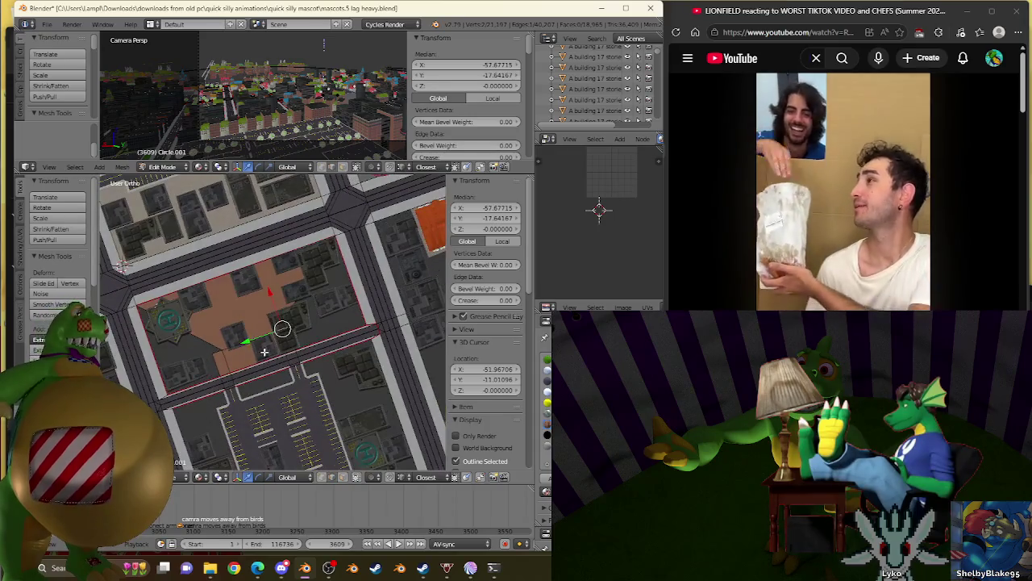
# Step: Move the ground face's corners so it follows the block
pyautogui.press('g')
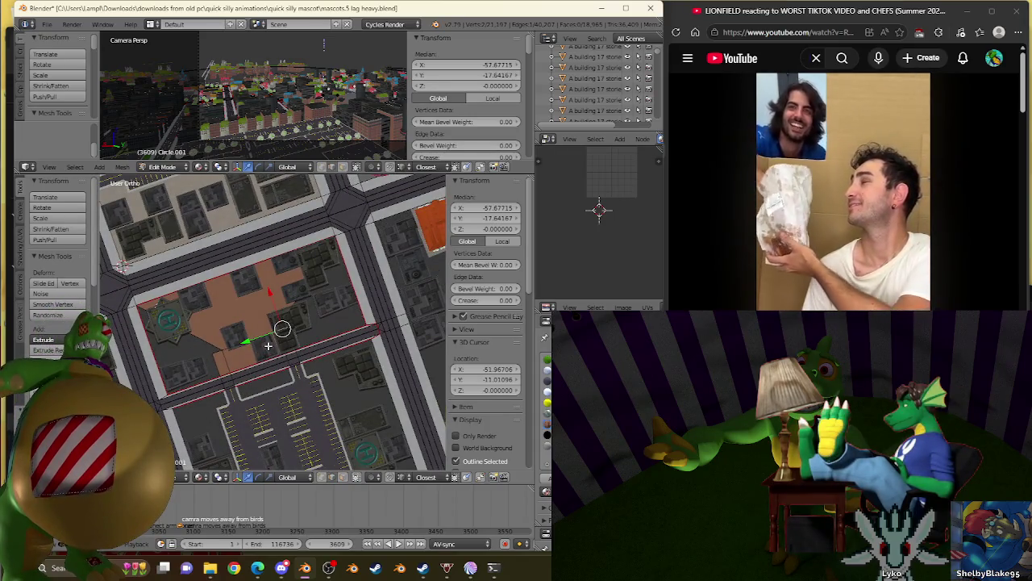
pyautogui.click(358, 316)
pyautogui.scroll(2, 359, 316)
pyautogui.scroll(2, 335, 282)
# Step: Add a narrow face along the ground face's diagonal edge
pyautogui.rightClick(342, 240)
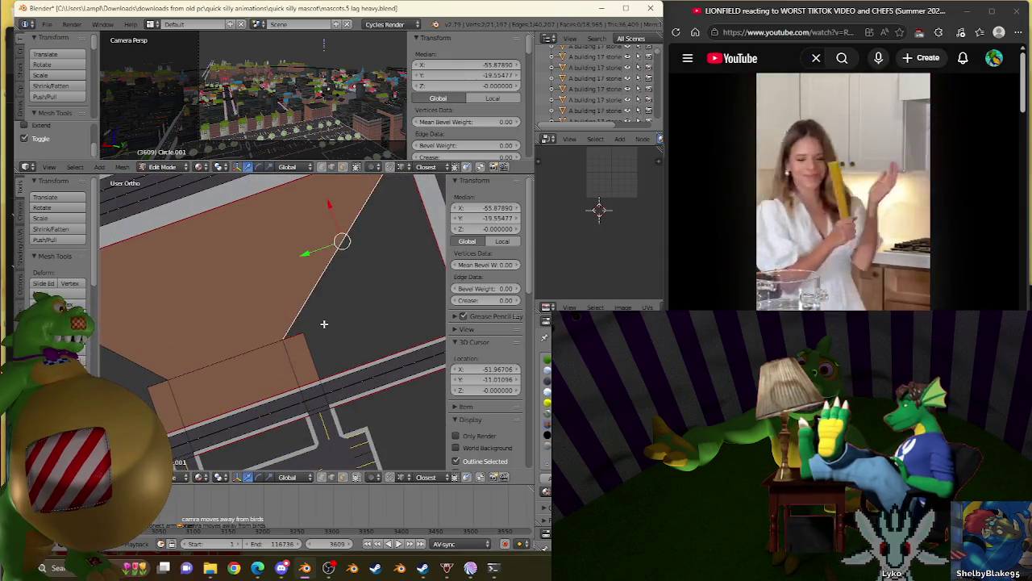
pyautogui.press('w')
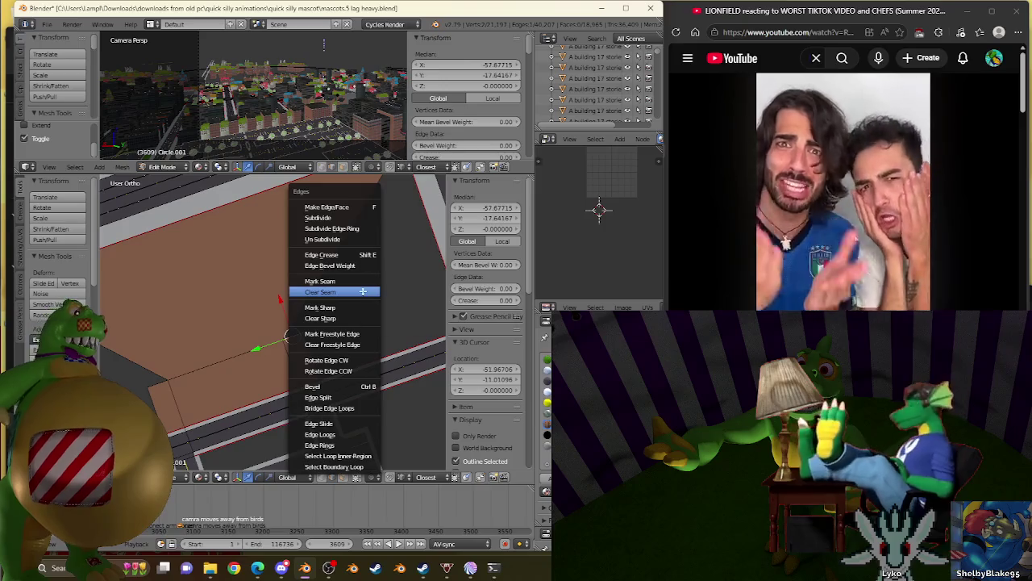
pyautogui.click(305, 300)
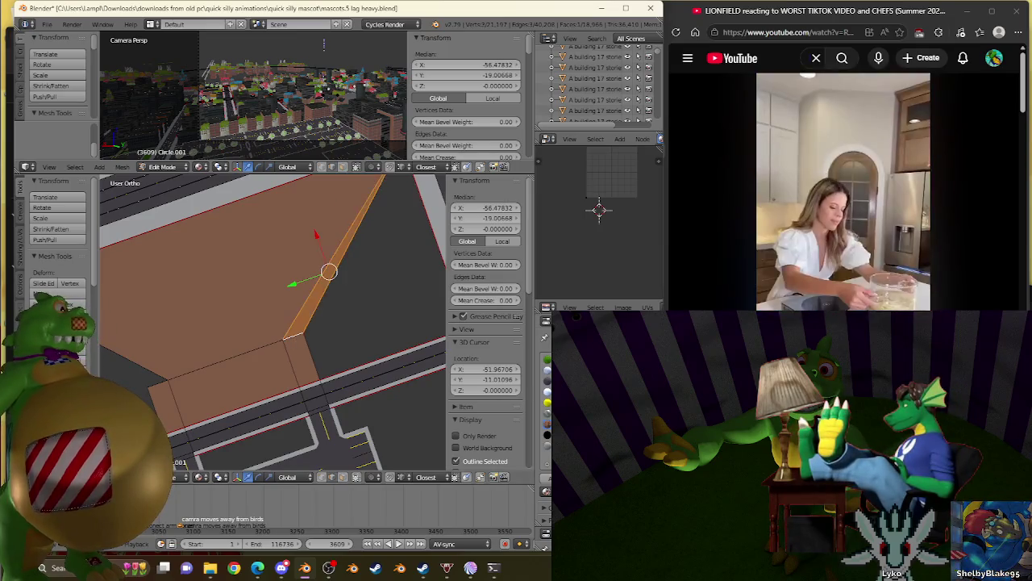
# Step: Zoom in, switch to top view and select the trapezoid's corner vertex
pyautogui.scroll(2, 337, 393)
pyautogui.scroll(2, 212, 387)
pyautogui.scroll(2, 329, 357)
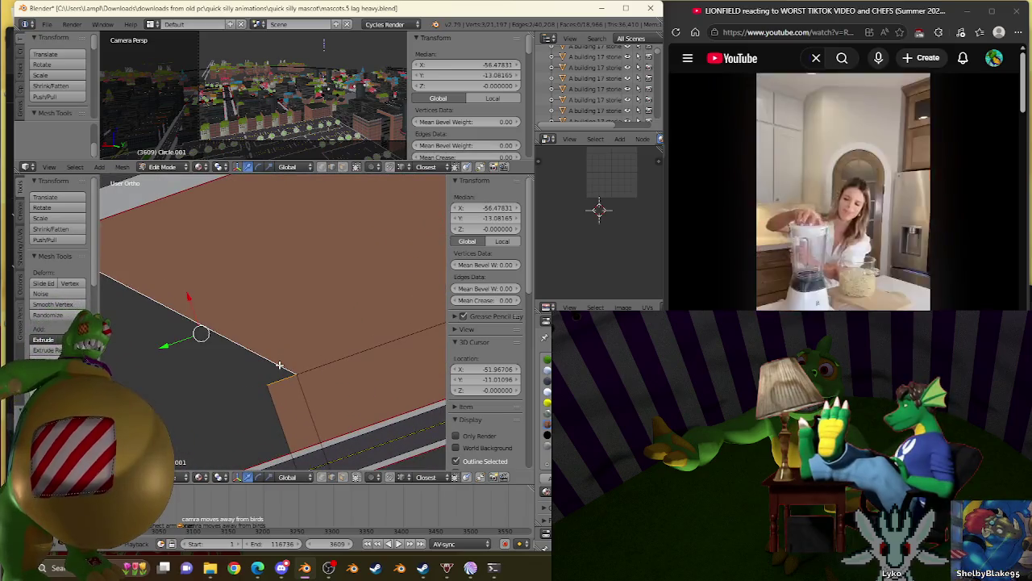
pyautogui.scroll(-2, 279, 366)
pyautogui.press('KP_7')
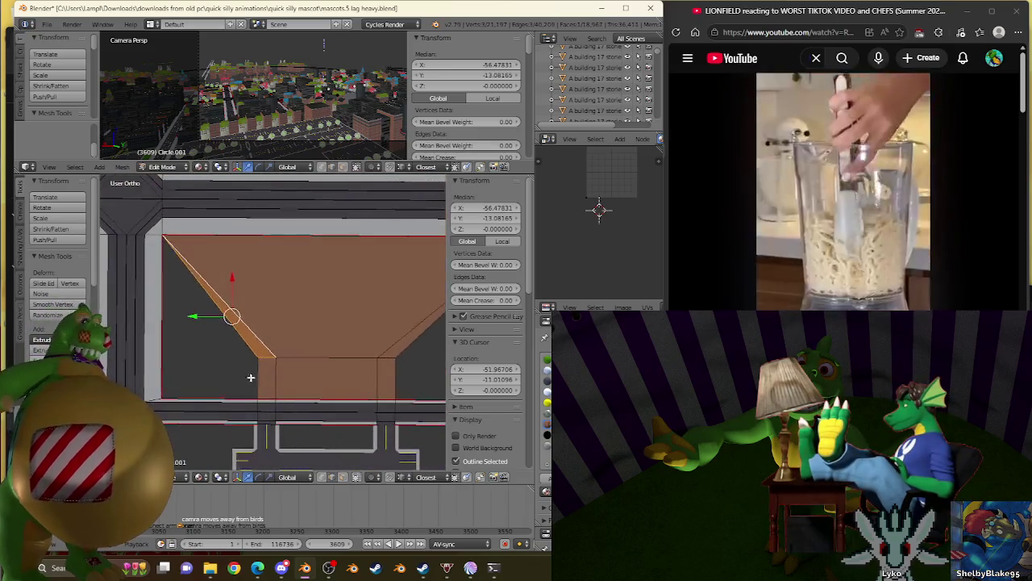
pyautogui.rightClick(250, 376)
# Step: Select the edge along the white strip and the large ground face below it
pyautogui.moveTo(254, 375); pyautogui.dragTo(244, 275, button='middle')
pyautogui.scroll(2, 311, 339)
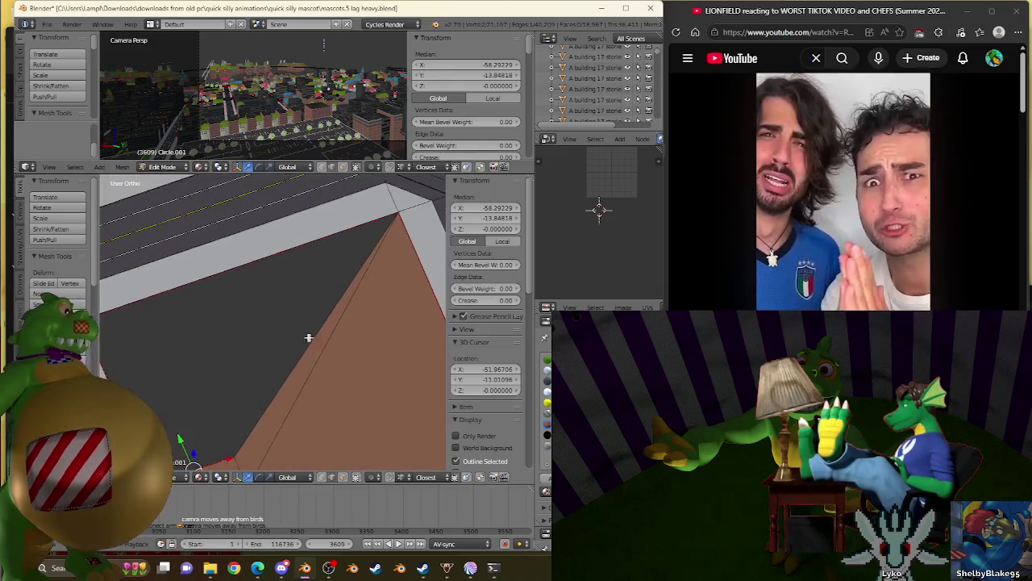
pyautogui.scroll(2, 260, 270)
pyautogui.scroll(2, 334, 355)
pyautogui.scroll(2, 316, 267)
pyautogui.keyDown('shift'); pyautogui.rightClick(302, 241); pyautogui.keyUp('shift')
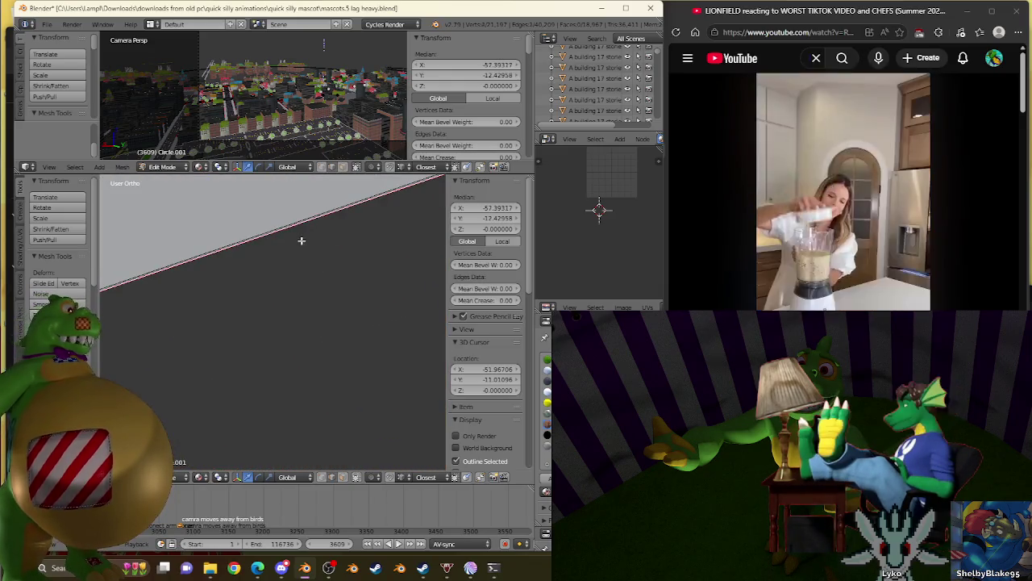
pyautogui.keyDown('shift'); pyautogui.rightClick(302, 240); pyautogui.keyUp('shift')
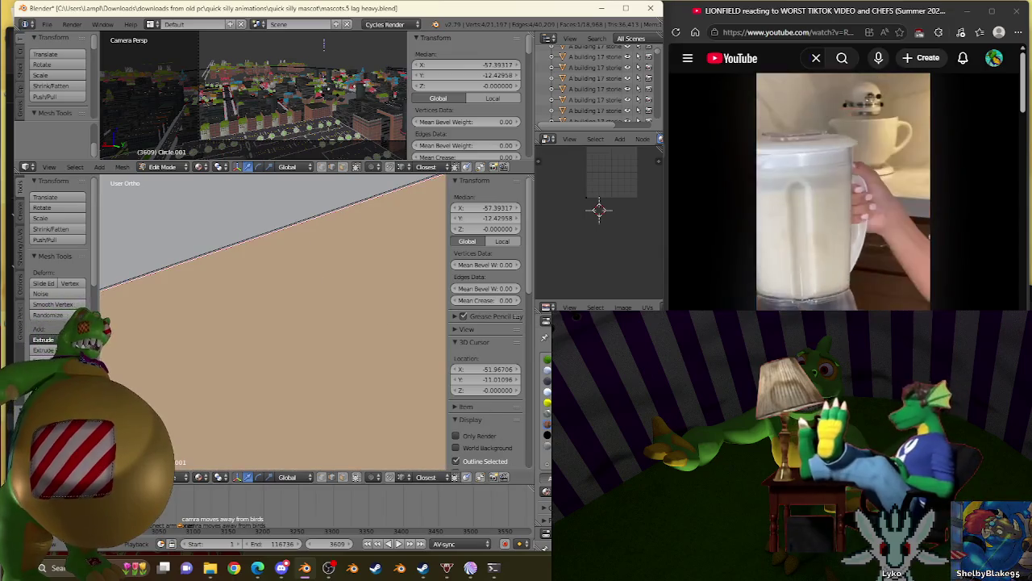
# Step: Bring the parking lot into view and select the dark ground face below the road strip edge
pyautogui.scroll(-1, 345, 369)
pyautogui.scroll(-3, 345, 369)
pyautogui.scroll(-2, 345, 368)
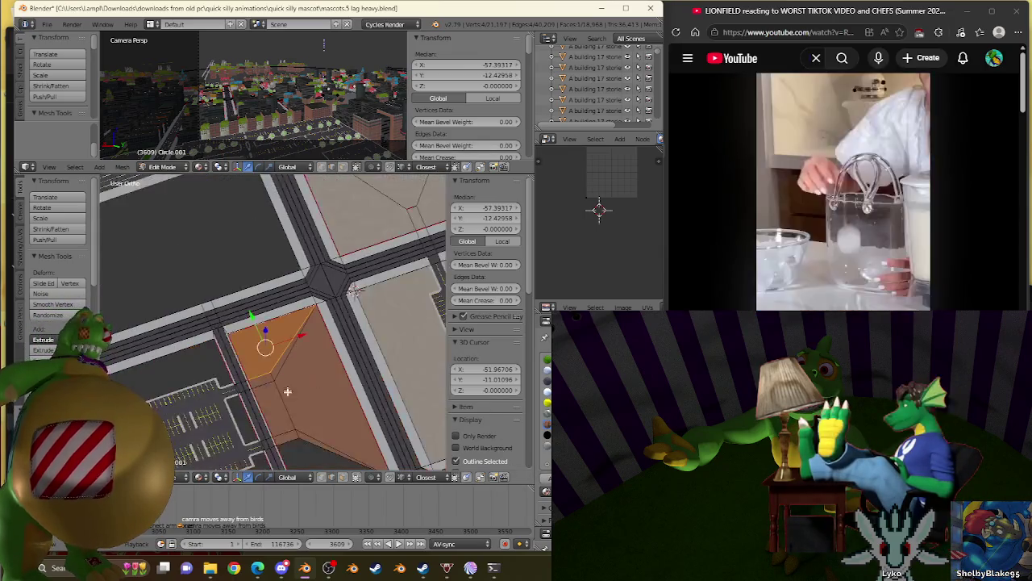
pyautogui.scroll(-1, 434, 411)
pyautogui.moveTo(433, 411)
pyautogui.mouseDown(button='middle')
pyautogui.moveTo(228, 296)
pyautogui.moveTo(202, 383)
pyautogui.mouseUp(button='middle')
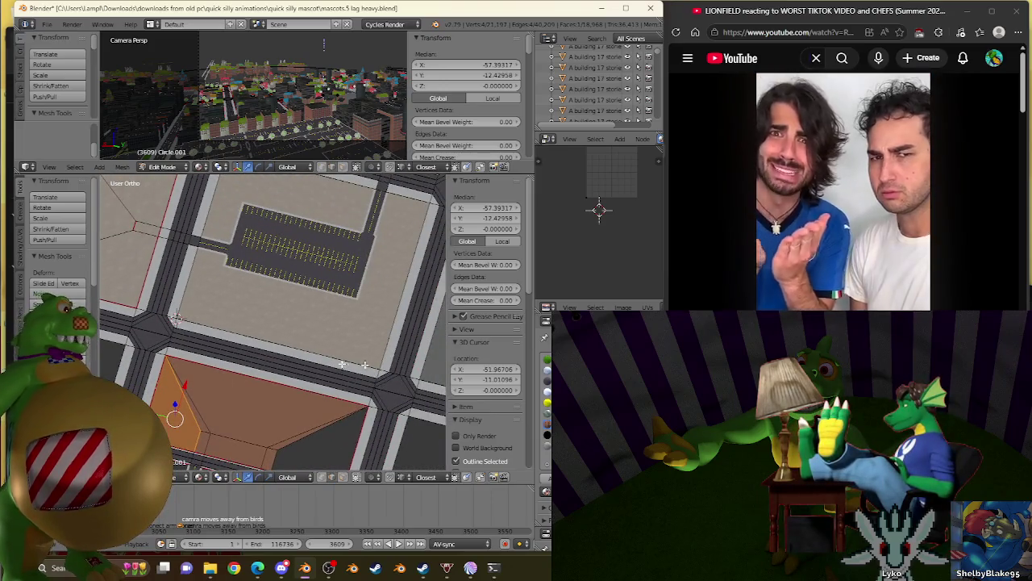
pyautogui.moveTo(252, 438); pyautogui.dragTo(396, 357, button='middle')
pyautogui.scroll(2, 408, 315)
pyautogui.moveTo(412, 289)
pyautogui.mouseDown(button='middle')
pyautogui.moveTo(315, 264)
pyautogui.moveTo(341, 304)
pyautogui.moveTo(350, 368)
pyautogui.moveTo(295, 291)
pyautogui.mouseUp(button='middle')
pyautogui.scroll(3, 315, 264)
pyautogui.scroll(2, 329, 330)
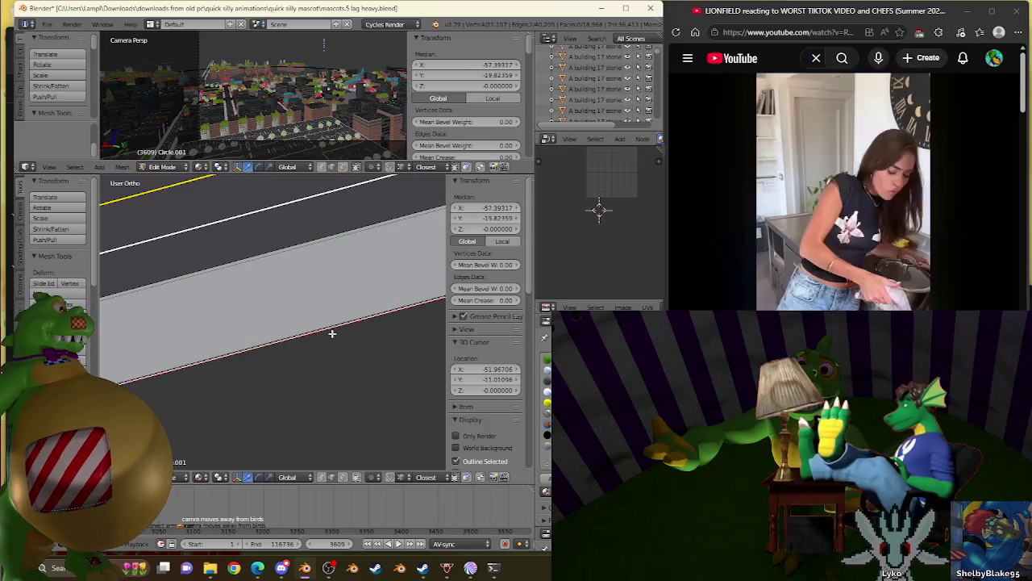
pyautogui.click(331, 333)
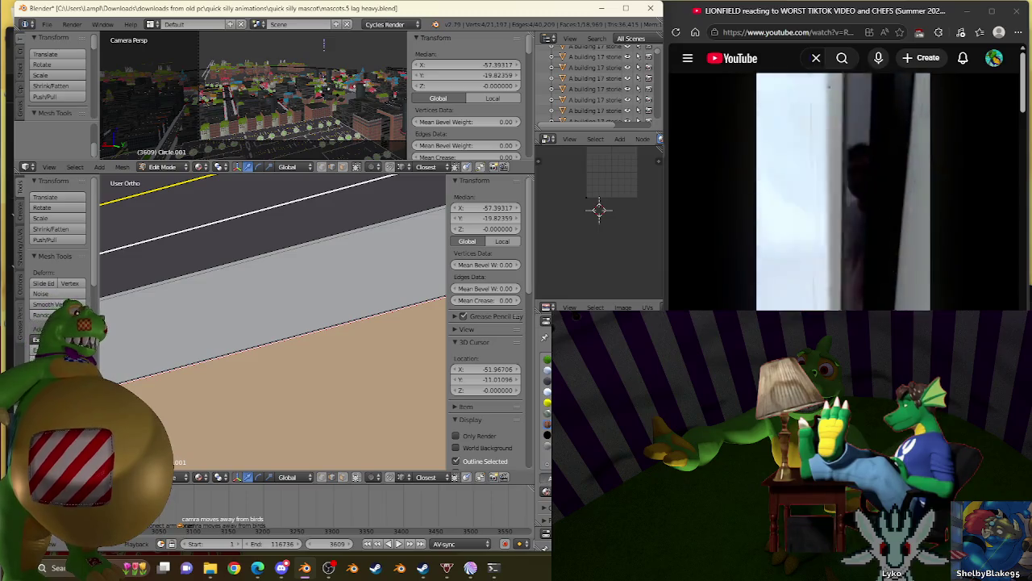
# Step: Pan across the parking lots and look down on them from above
pyautogui.scroll(-2, 332, 357)
pyautogui.scroll(-5, 332, 357)
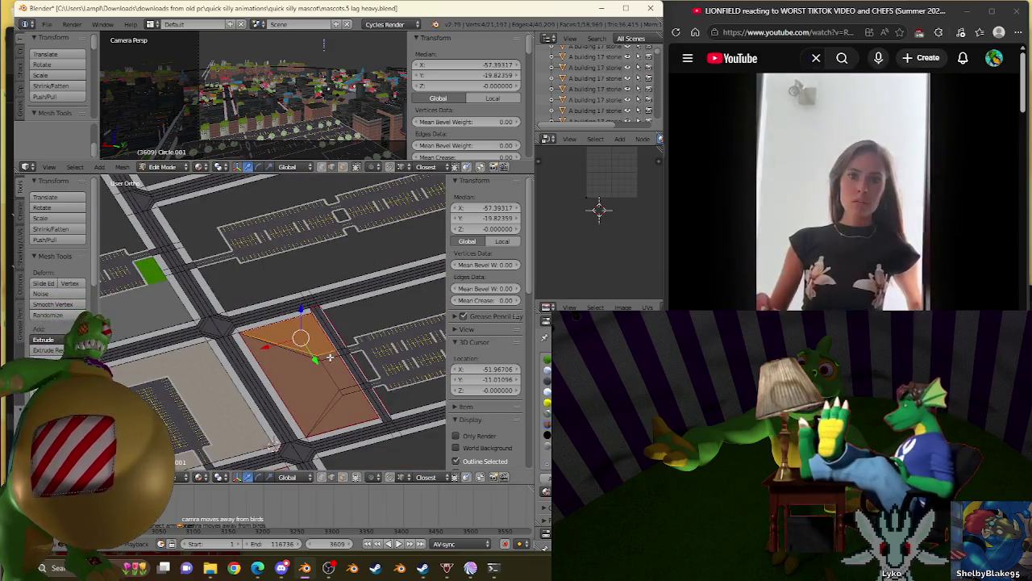
pyautogui.keyDown('shift'); pyautogui.moveTo(330, 358); pyautogui.dragTo(265, 367, button='middle'); pyautogui.keyUp('shift')
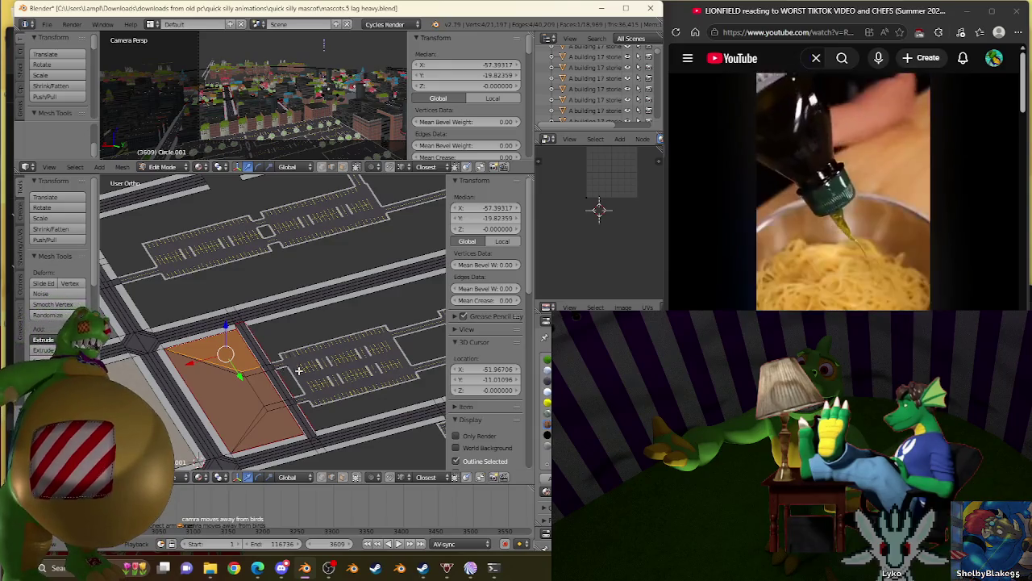
pyautogui.moveTo(299, 370); pyautogui.dragTo(339, 379, button='middle')
pyautogui.scroll(4, 369, 377)
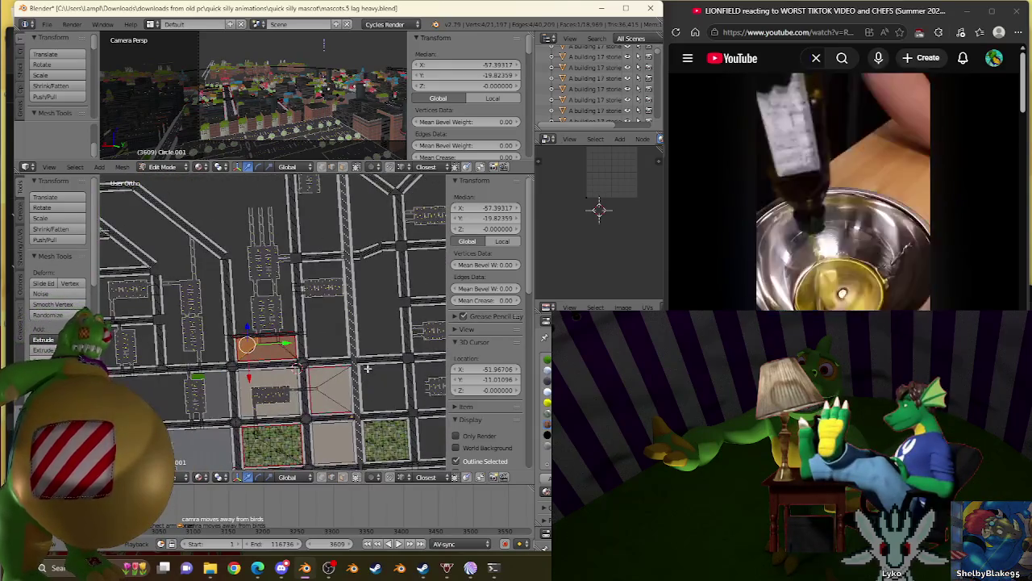
pyautogui.press('KP_7')
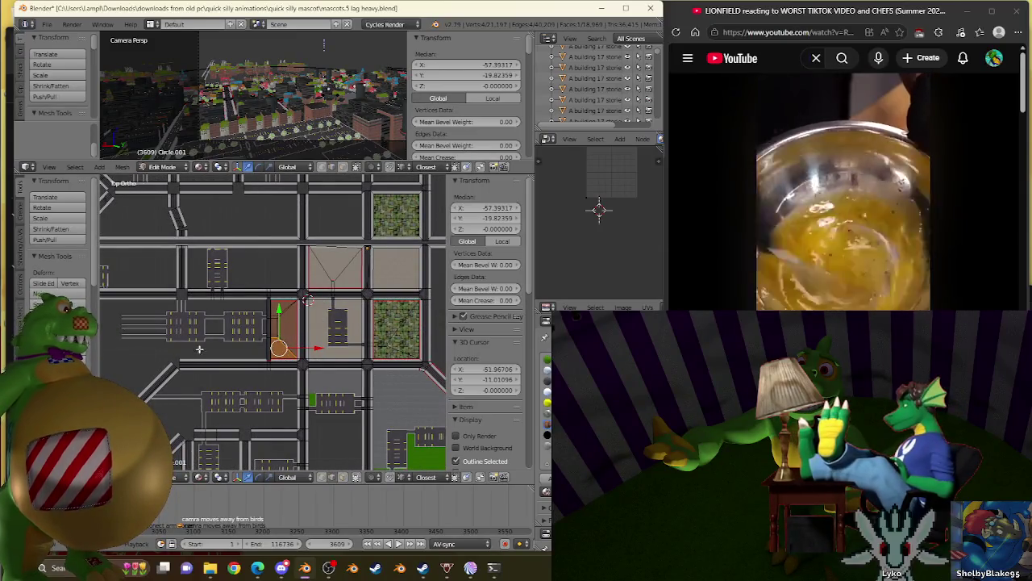
pyautogui.keyDown('shift'); pyautogui.moveTo(198, 365); pyautogui.dragTo(334, 347, button='middle'); pyautogui.keyUp('shift')
pyautogui.scroll(-1, 334, 347)
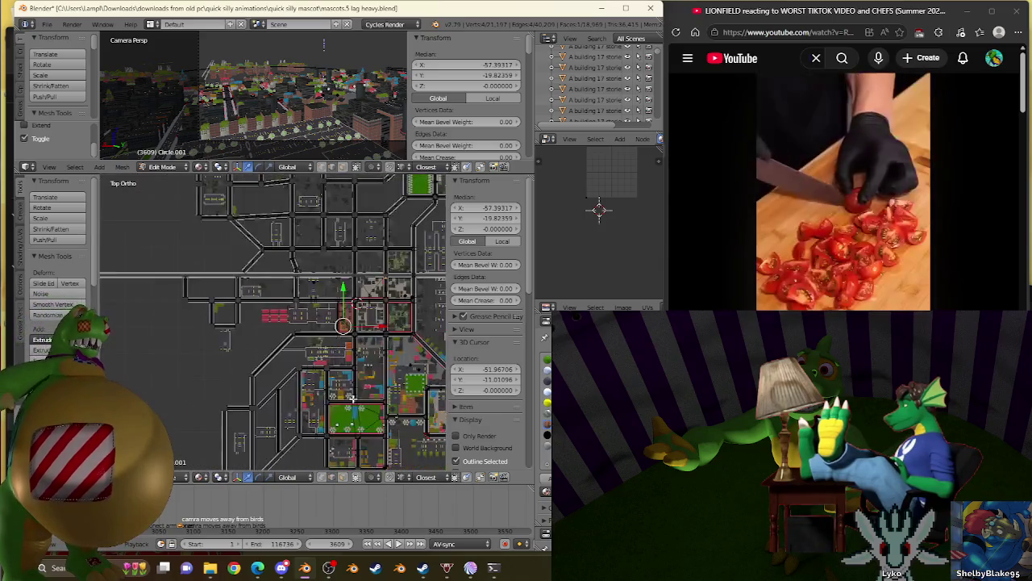
pyautogui.scroll(-2, 343, 314)
pyautogui.scroll(-1, 351, 274)
pyautogui.scroll(2, 357, 255)
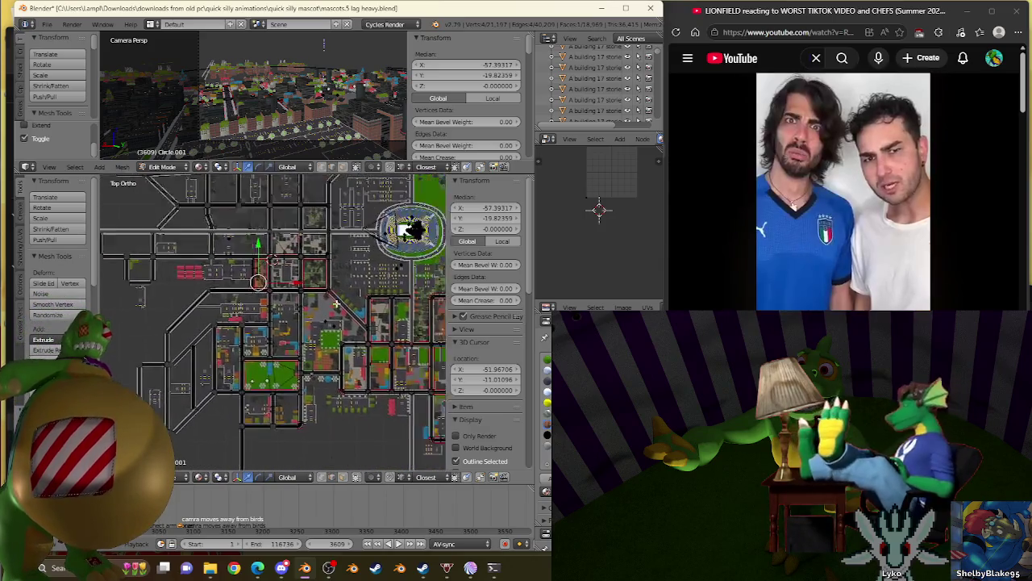
pyautogui.scroll(4, 336, 301)
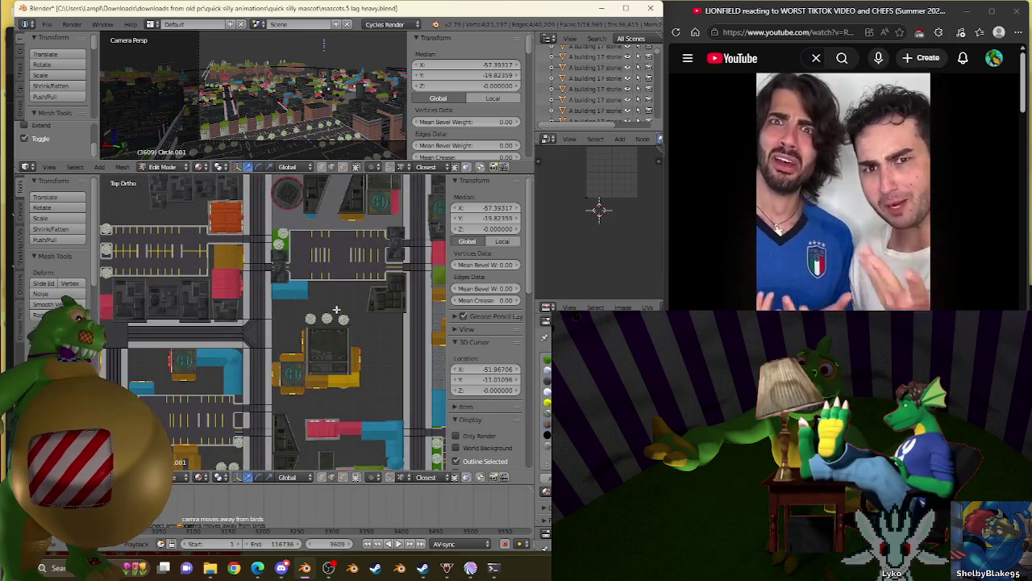
pyautogui.keyDown('shift'); pyautogui.scroll(-3, 318, 322); pyautogui.keyUp('shift')
pyautogui.keyDown('shift'); pyautogui.scroll(-3, 274, 355); pyautogui.keyUp('shift')
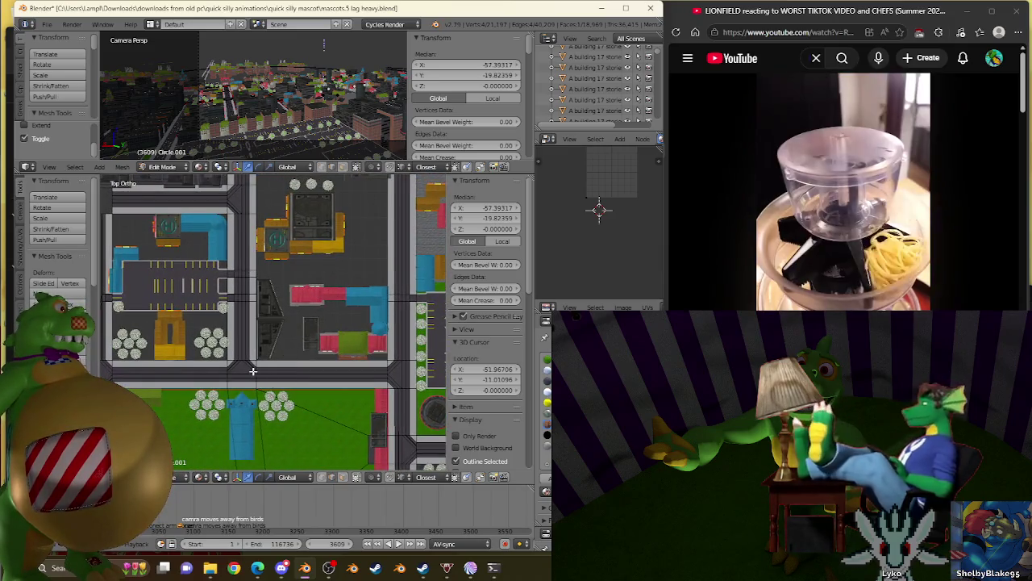
pyautogui.moveTo(253, 371)
pyautogui.mouseDown(button='middle')
pyautogui.moveTo(267, 304)
pyautogui.moveTo(192, 313)
pyautogui.mouseUp(button='middle')
pyautogui.scroll(-2, 231, 325)
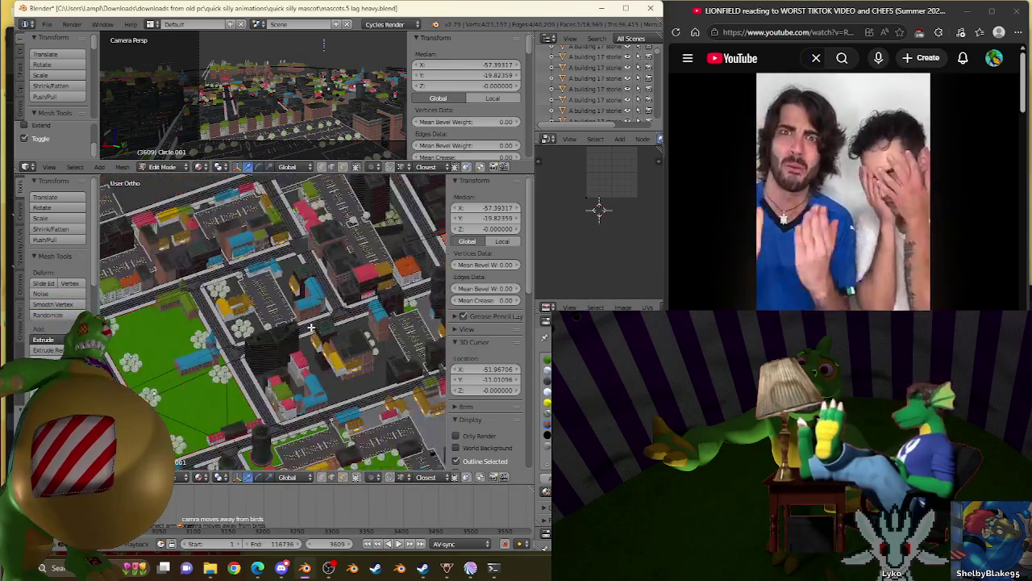
pyautogui.scroll(-2, 238, 324)
pyautogui.scroll(3, 246, 321)
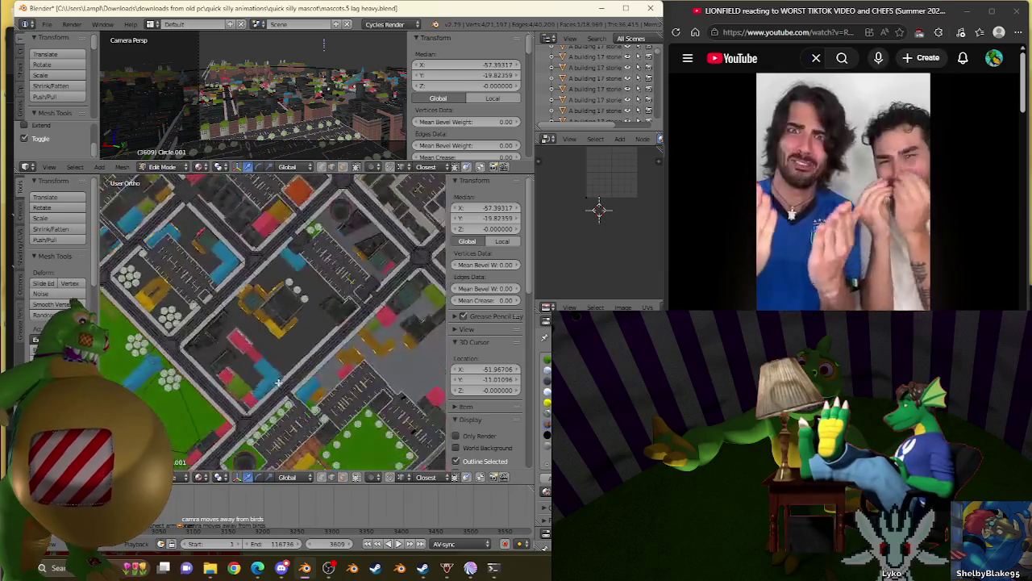
pyautogui.moveTo(246, 322); pyautogui.dragTo(191, 321, button='middle')
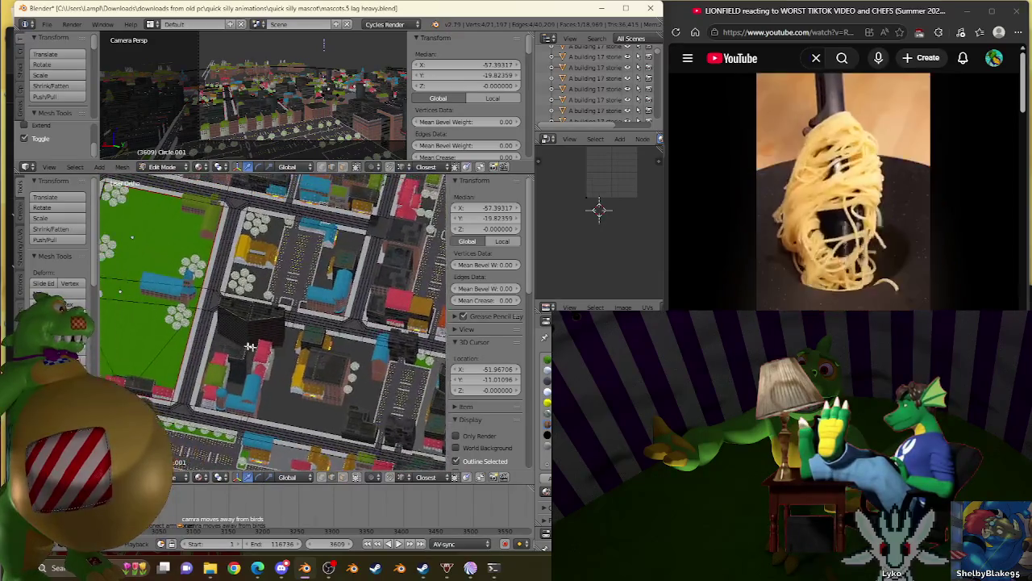
pyautogui.scroll(4, 276, 338)
pyautogui.scroll(2, 263, 279)
pyautogui.scroll(1, 263, 279)
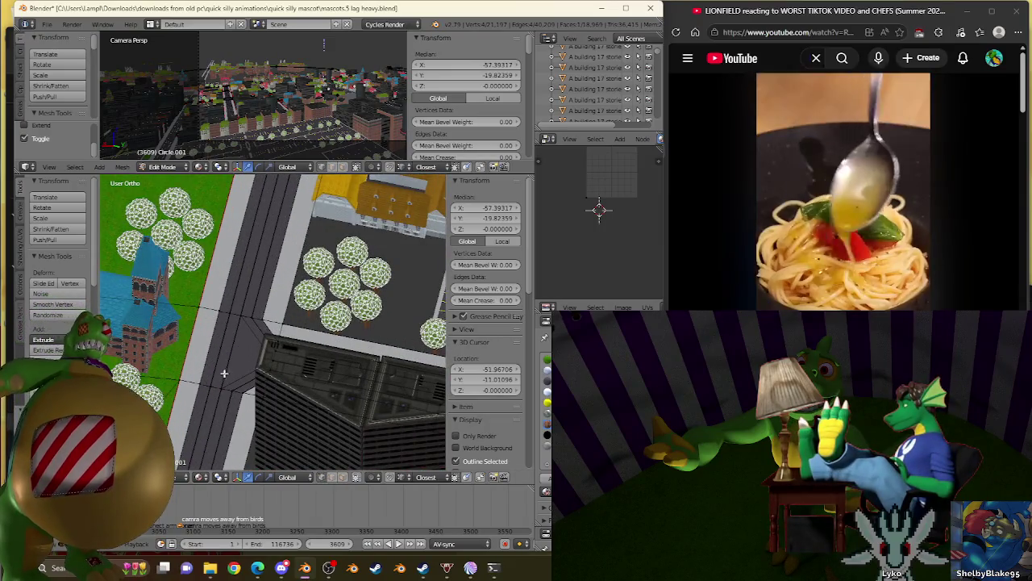
pyautogui.scroll(-2, 225, 373)
pyautogui.moveTo(225, 372); pyautogui.dragTo(296, 379, button='middle')
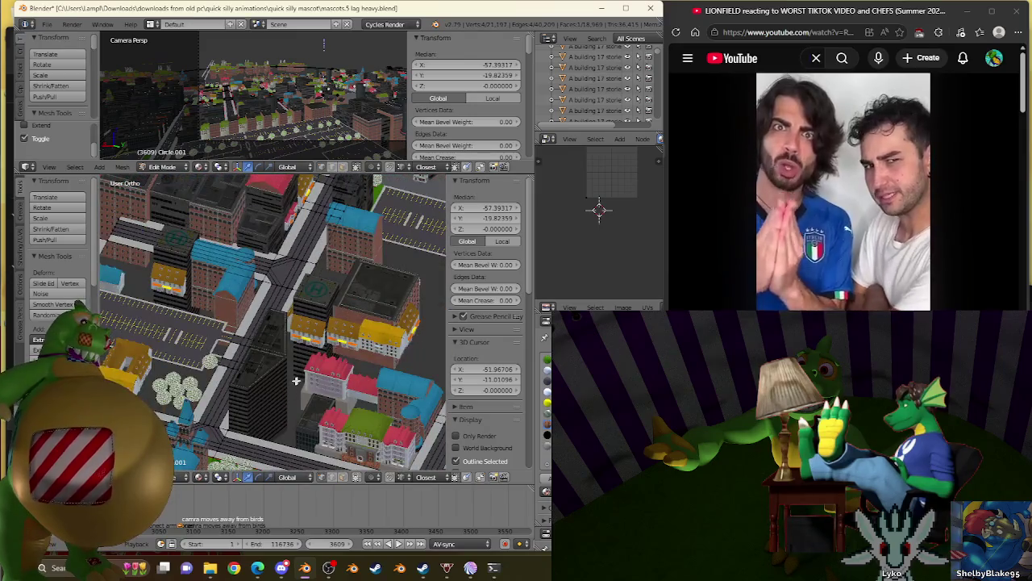
pyautogui.scroll(2, 296, 380)
pyautogui.scroll(3, 274, 346)
pyautogui.scroll(2, 258, 401)
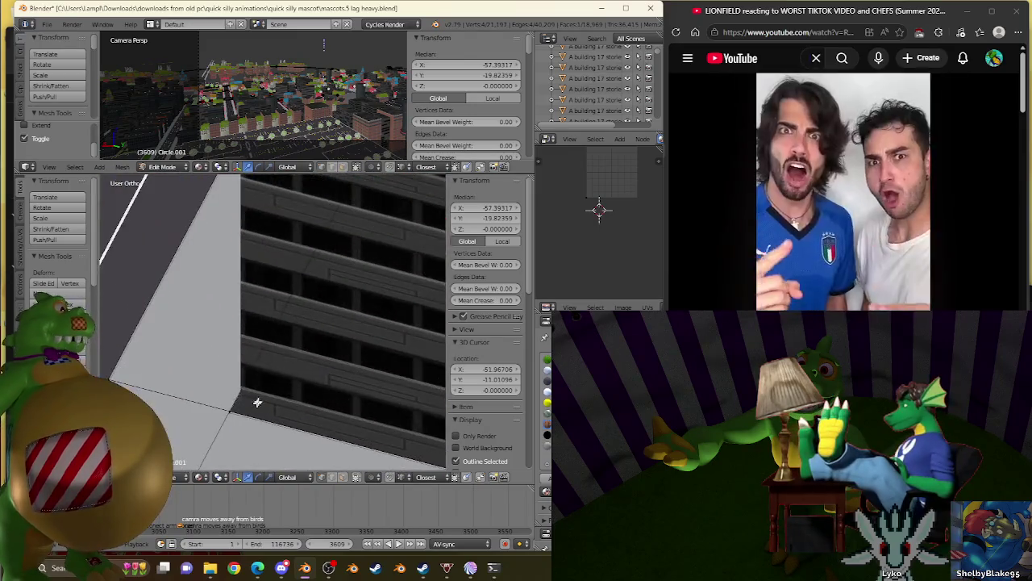
pyautogui.scroll(-2, 258, 401)
pyautogui.scroll(-2, 274, 355)
# Step: Snap the 3D cursor to the ground vertex at the building corner
pyautogui.rightClick(274, 352)
pyautogui.hotkey('shift', 's')
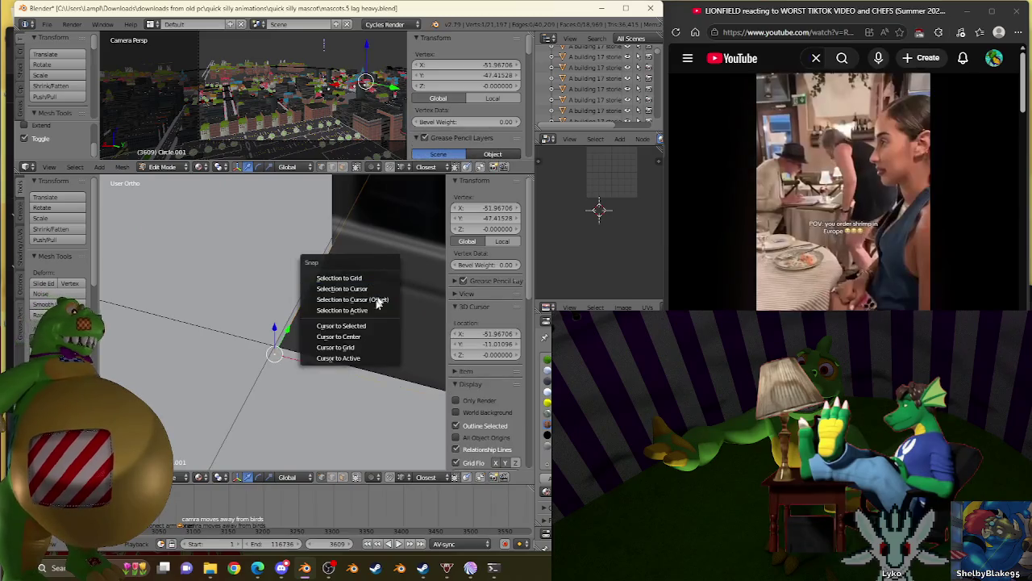
pyautogui.click(368, 331)
pyautogui.scroll(-2, 375, 282)
# Step: Return to Object Mode, then select Circle.040 and enter its Edit Mode
pyautogui.press('Tab')
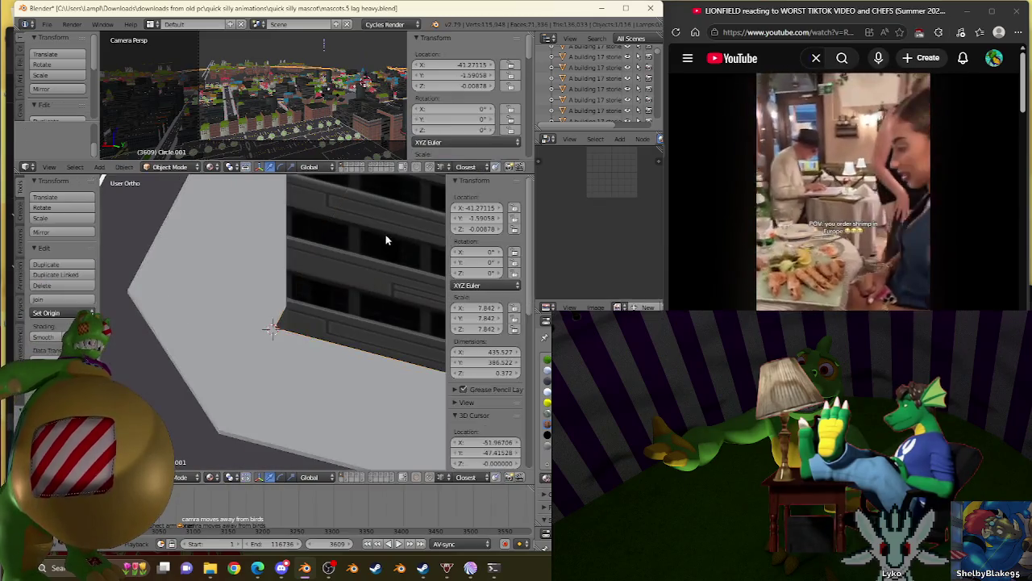
pyautogui.scroll(-3, 386, 235)
pyautogui.scroll(1, 386, 235)
pyautogui.scroll(2, 334, 315)
pyautogui.scroll(1, 334, 314)
pyautogui.scroll(1, 369, 297)
pyautogui.scroll(-2, 370, 297)
pyautogui.keyDown('shift'); pyautogui.moveTo(355, 298); pyautogui.dragTo(323, 325, button='middle'); pyautogui.keyUp('shift')
pyautogui.scroll(2, 328, 302)
pyautogui.rightClick(328, 302)
pyautogui.press('Tab')
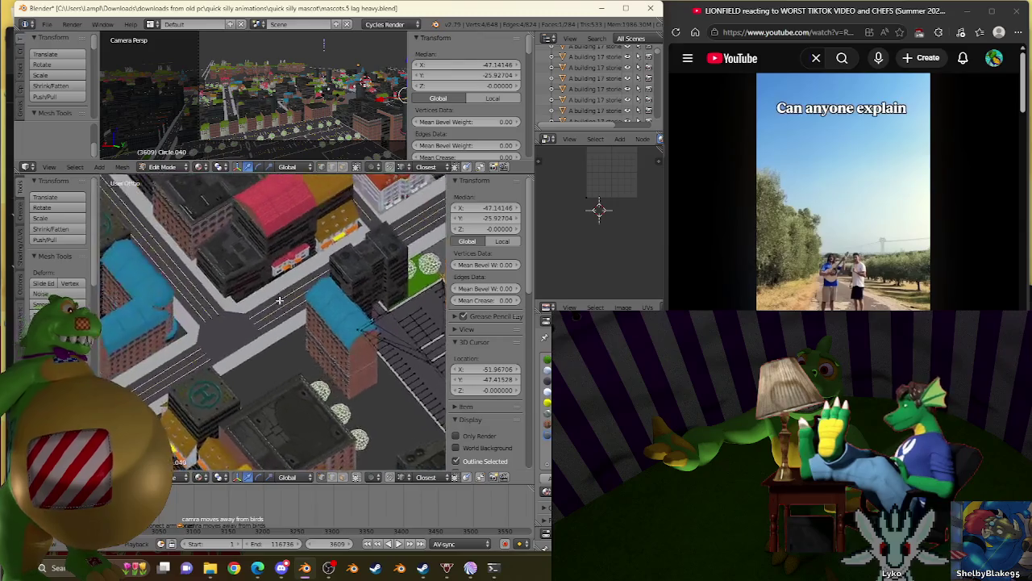
# Step: Frame the selection and orbit to see the building wall and edge
pyautogui.scroll(2, 323, 324)
pyautogui.scroll(1, 323, 324)
pyautogui.scroll(1, 272, 312)
pyautogui.scroll(1, 337, 323)
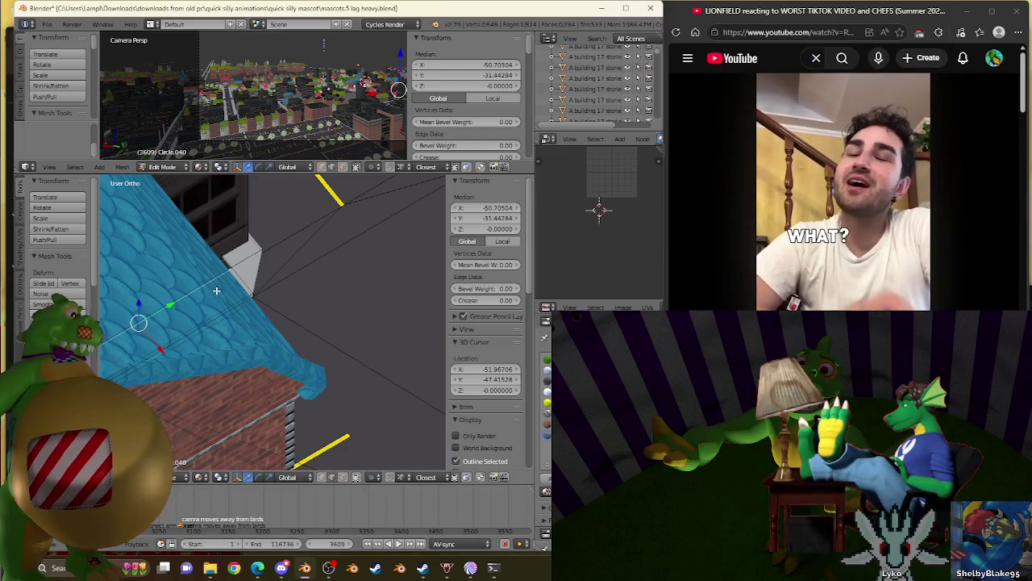
pyautogui.press('KP_Decimal')
pyautogui.moveTo(266, 278)
pyautogui.mouseDown(button='middle')
pyautogui.moveTo(115, 309)
pyautogui.moveTo(334, 315)
pyautogui.moveTo(253, 301)
pyautogui.moveTo(276, 316)
pyautogui.moveTo(338, 309)
pyautogui.moveTo(356, 317)
pyautogui.mouseUp(button='middle')
pyautogui.scroll(2, 338, 309)
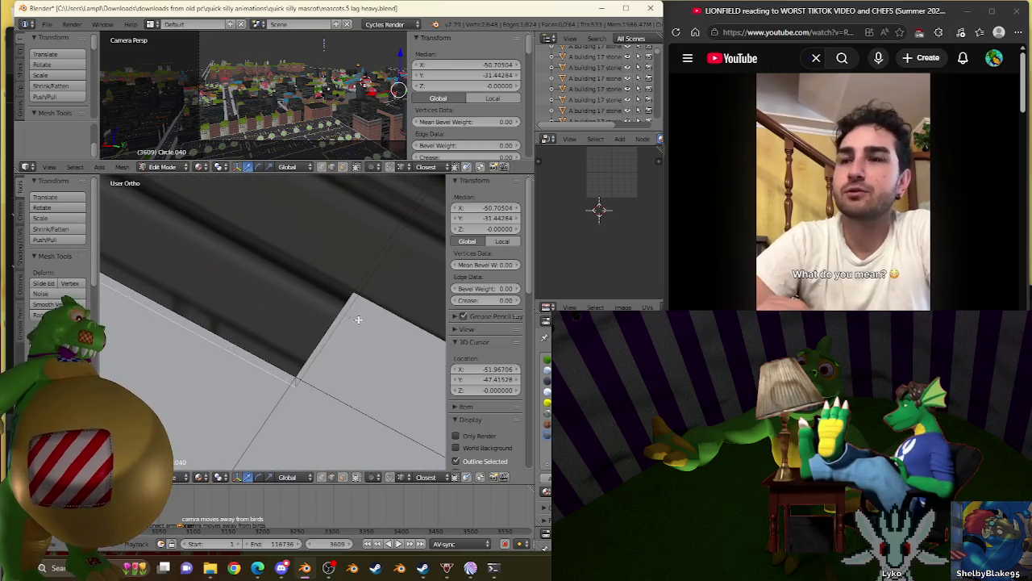
# Step: Subdivide the Circle.040 ground edge beside the building corner into two halves
pyautogui.rightClick(249, 369)
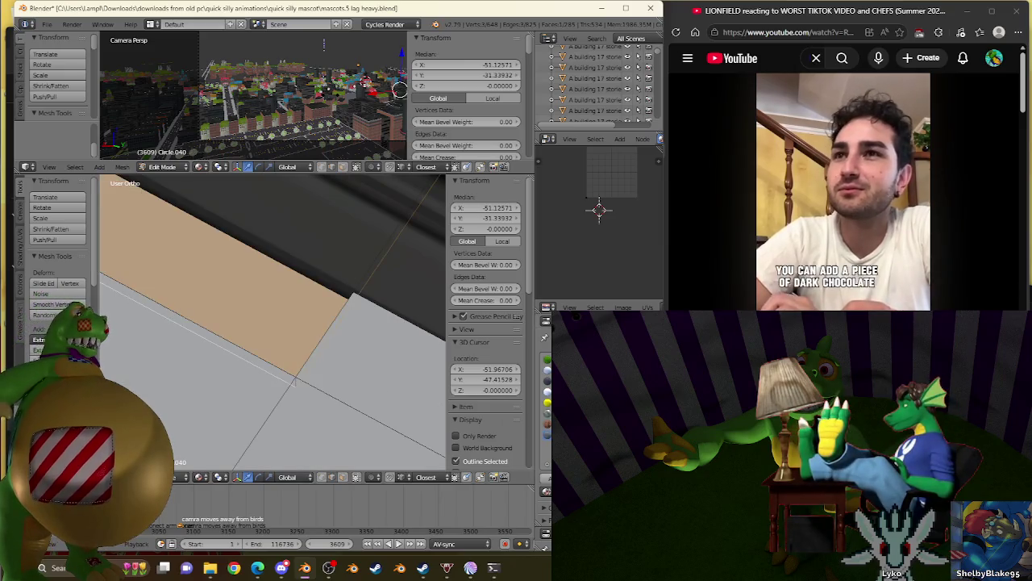
pyautogui.scroll(-8, 440, 379)
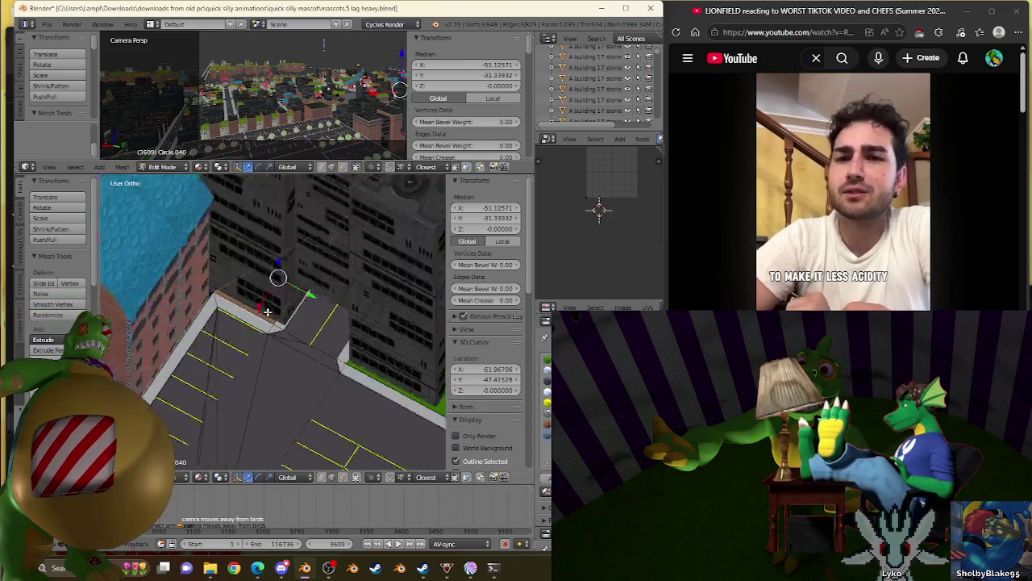
pyautogui.press('w')
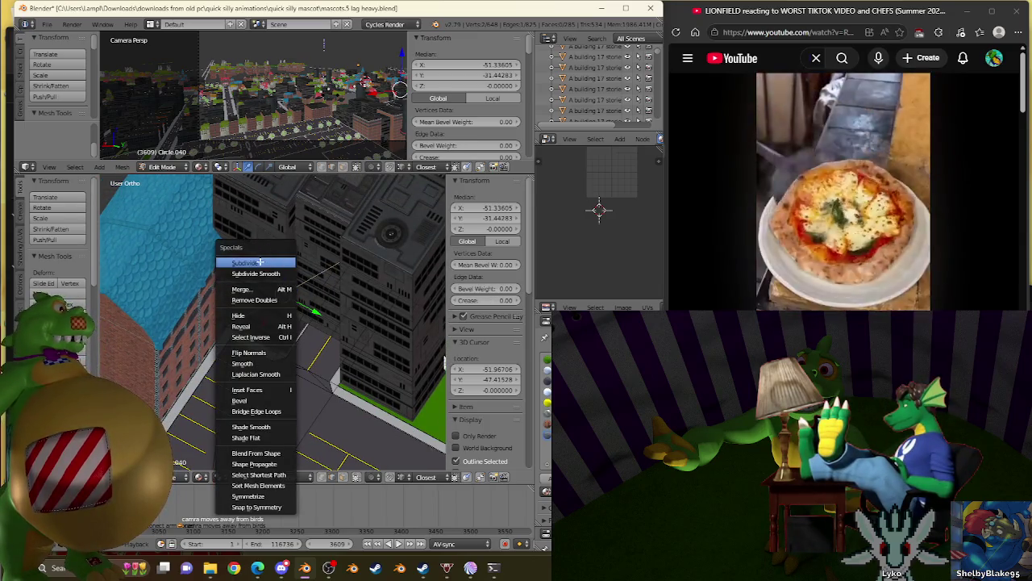
pyautogui.click(259, 263)
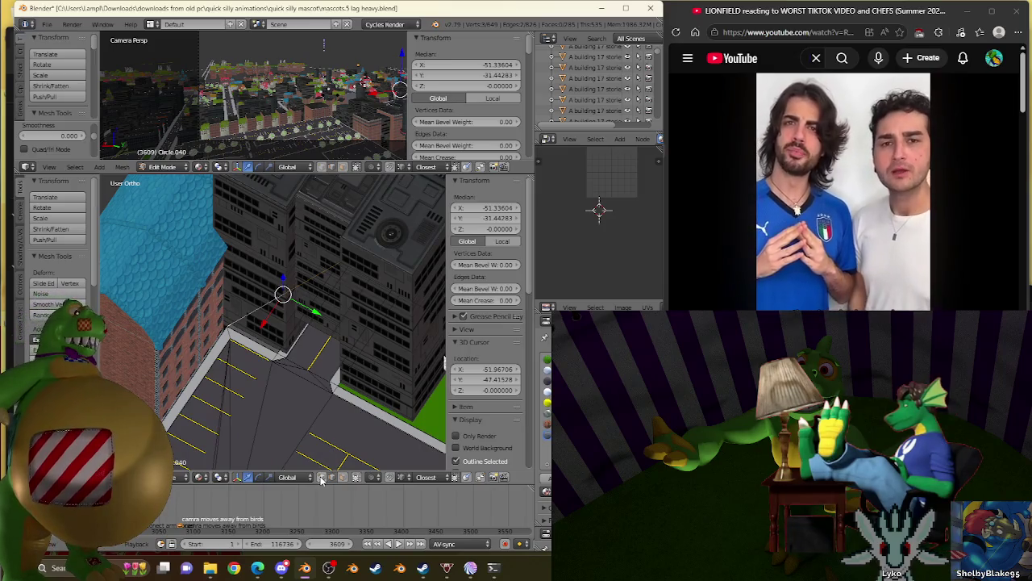
pyautogui.moveTo(286, 307); pyautogui.dragTo(271, 340, button='middle')
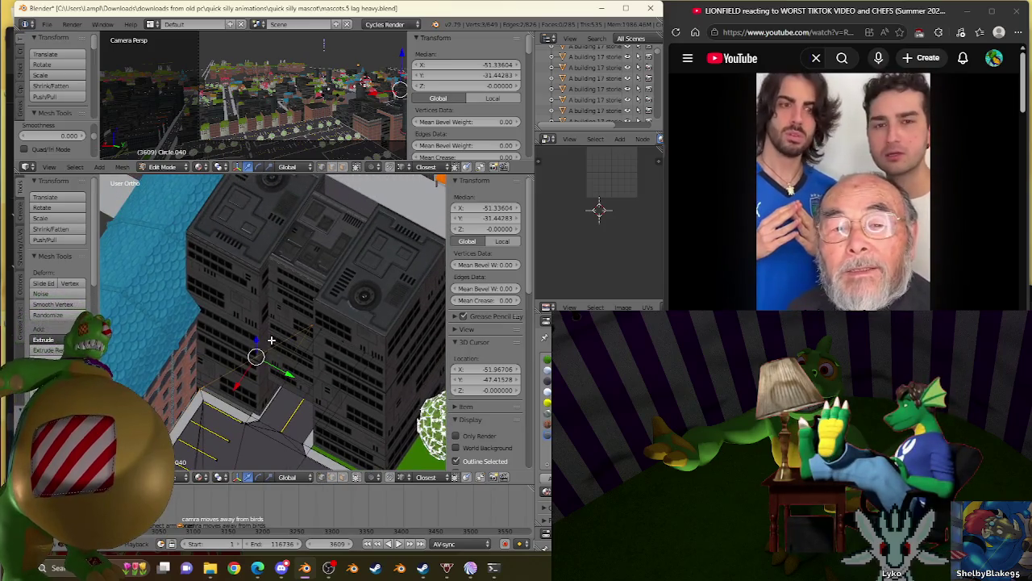
# Step: Snap the new midpoint vertex onto the 3D cursor
pyautogui.rightClick(259, 347)
pyautogui.hotkey('shift', 's')
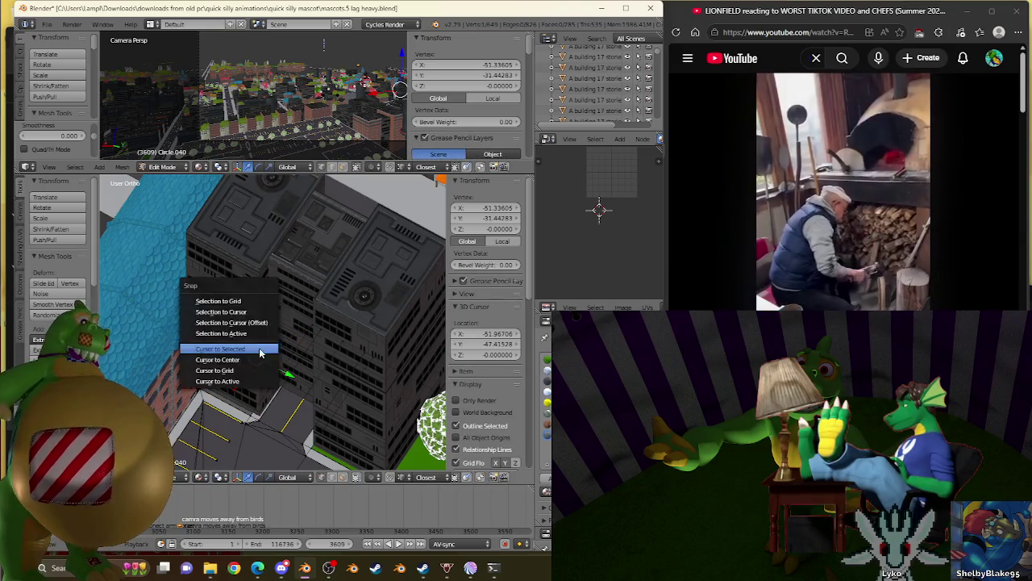
pyautogui.click(252, 311)
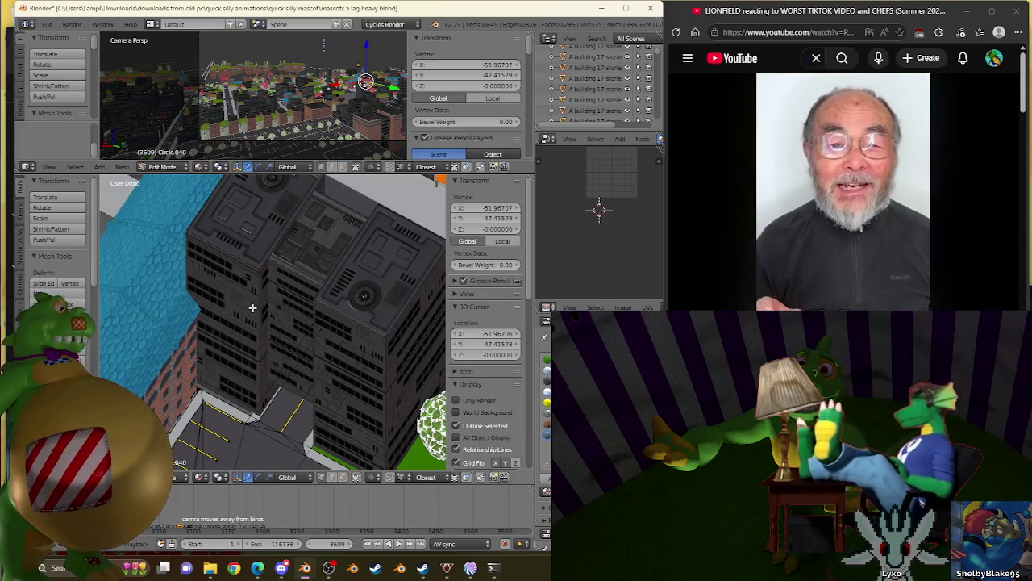
pyautogui.scroll(-5, 251, 307)
# Step: Orbit and pan around the city blocks to inspect the parking lot
pyautogui.moveTo(224, 312)
pyautogui.mouseDown(button='middle')
pyautogui.moveTo(425, 266)
pyautogui.moveTo(309, 305)
pyautogui.mouseUp(button='middle')
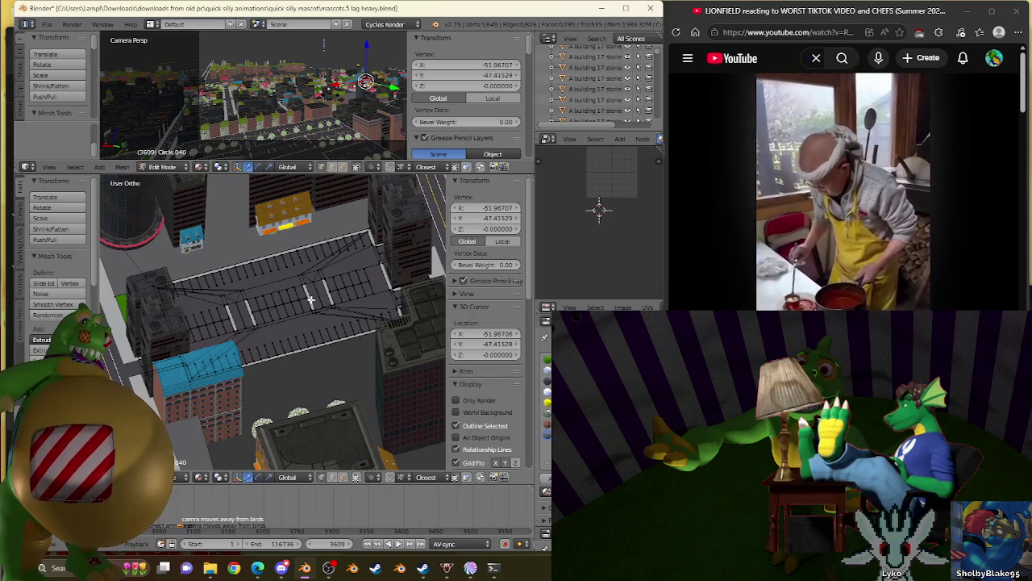
pyautogui.moveTo(311, 300)
pyautogui.mouseDown(button='middle')
pyautogui.moveTo(252, 292)
pyautogui.moveTo(320, 293)
pyautogui.moveTo(283, 295)
pyautogui.mouseUp(button='middle')
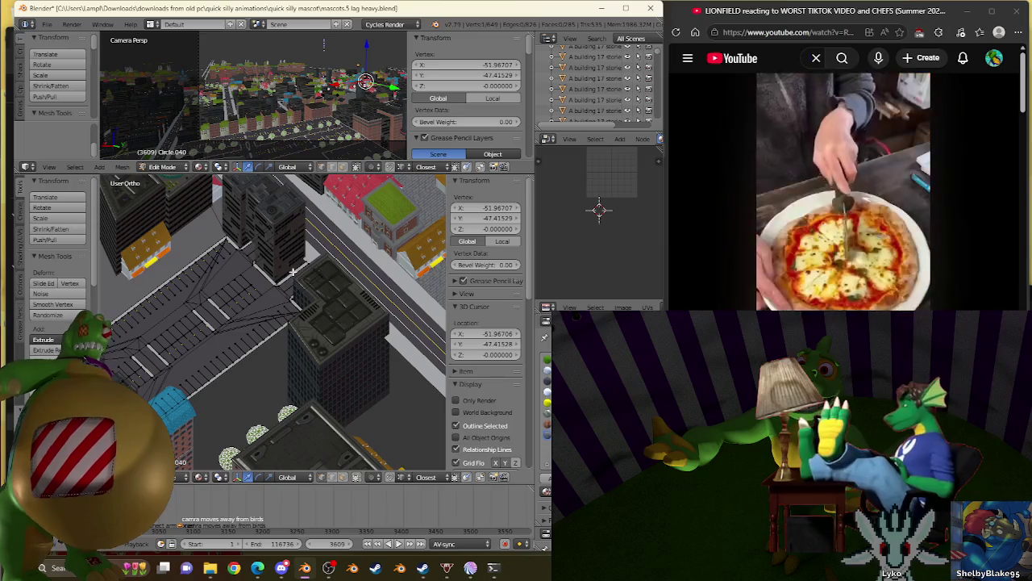
pyautogui.scroll(2, 293, 271)
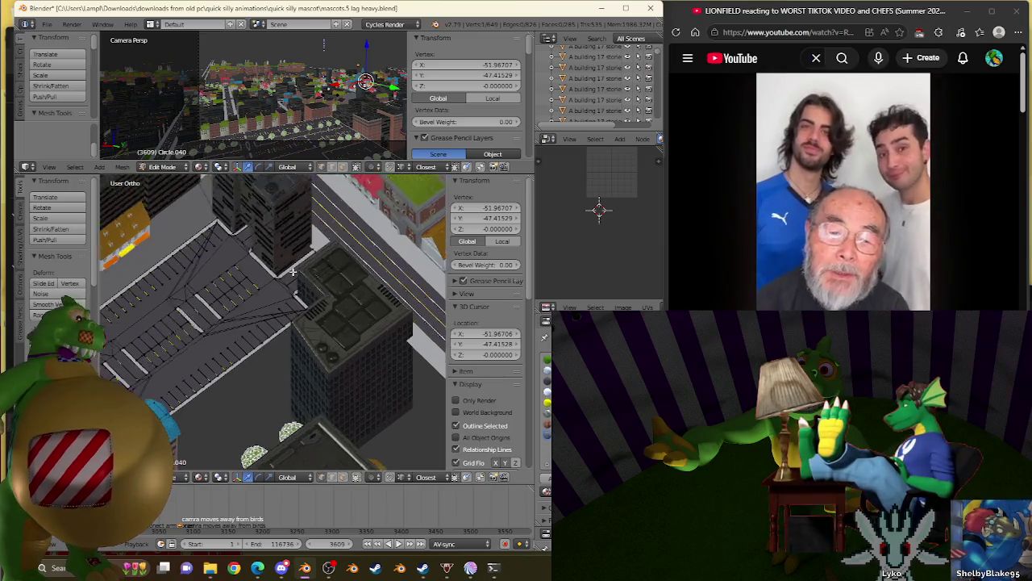
pyautogui.keyDown('shift'); pyautogui.moveTo(293, 271); pyautogui.dragTo(250, 289, button='middle'); pyautogui.keyUp('shift')
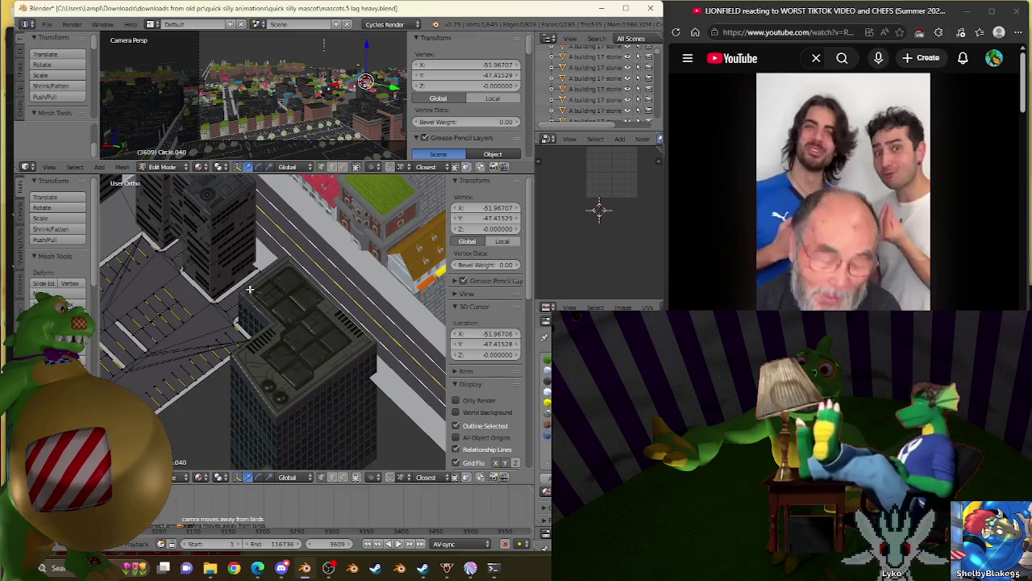
pyautogui.scroll(-2, 282, 315)
pyautogui.scroll(-2, 299, 327)
pyautogui.scroll(-2, 315, 337)
pyautogui.keyDown('shift'); pyautogui.moveTo(315, 337); pyautogui.dragTo(291, 339, button='middle'); pyautogui.keyUp('shift')
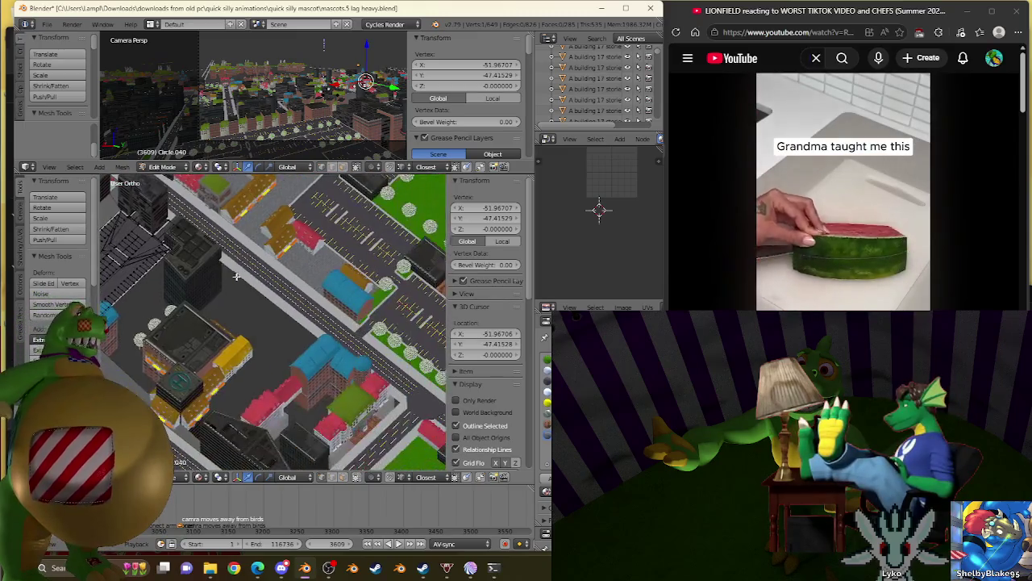
pyautogui.scroll(-2, 291, 338)
pyautogui.scroll(2, 284, 341)
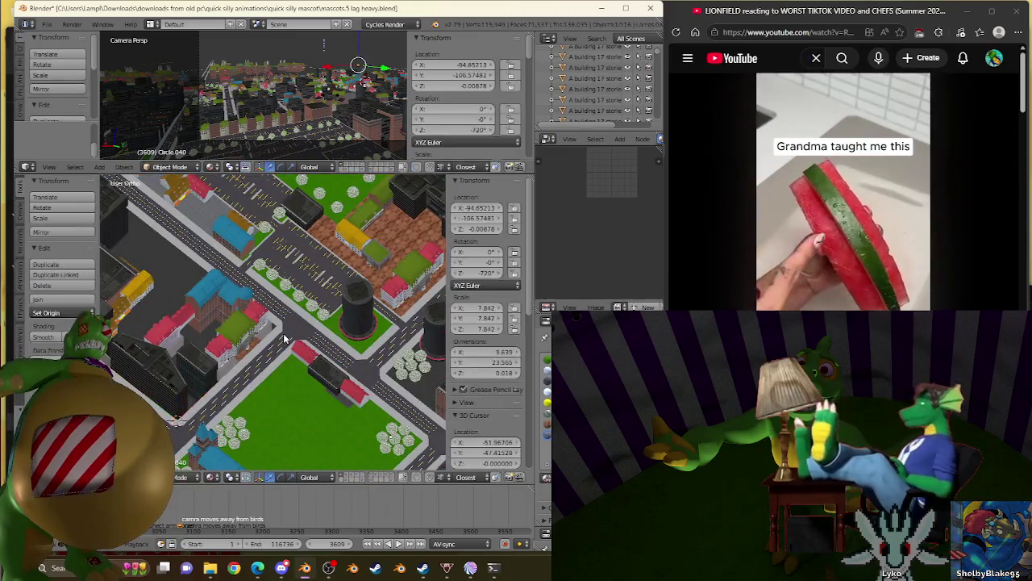
# Step: Snap the 3D cursor to a corner vertex of the neighbouring Circle.001 mesh
pyautogui.scroll(2, 284, 339)
pyautogui.scroll(3, 285, 331)
pyautogui.scroll(-2, 286, 331)
pyautogui.scroll(-2, 290, 335)
pyautogui.scroll(3, 299, 347)
pyautogui.scroll(3, 305, 346)
pyautogui.scroll(-1, 306, 345)
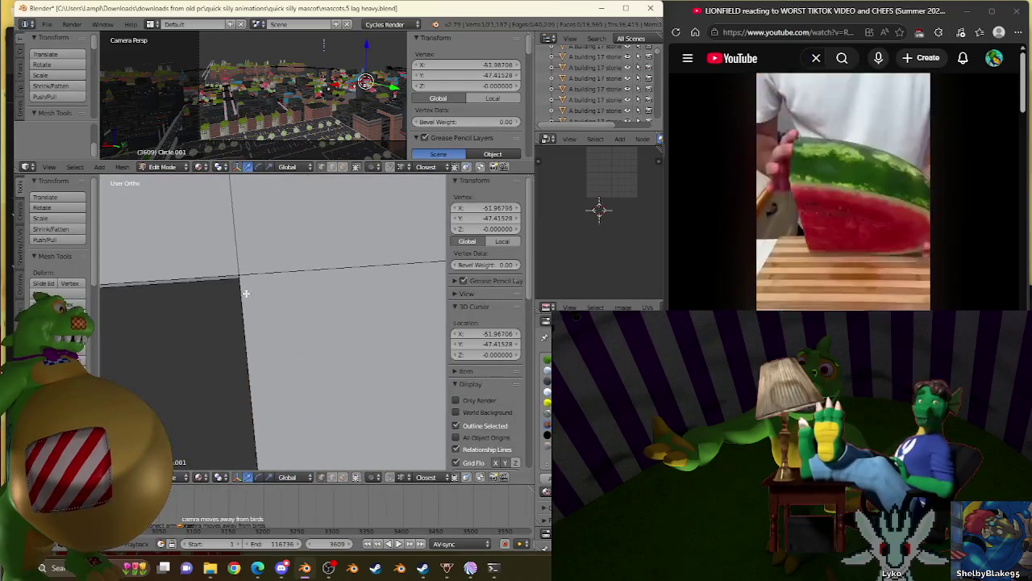
pyautogui.rightClick(240, 282)
pyautogui.hotkey('shift', 's')
pyautogui.click(285, 310)
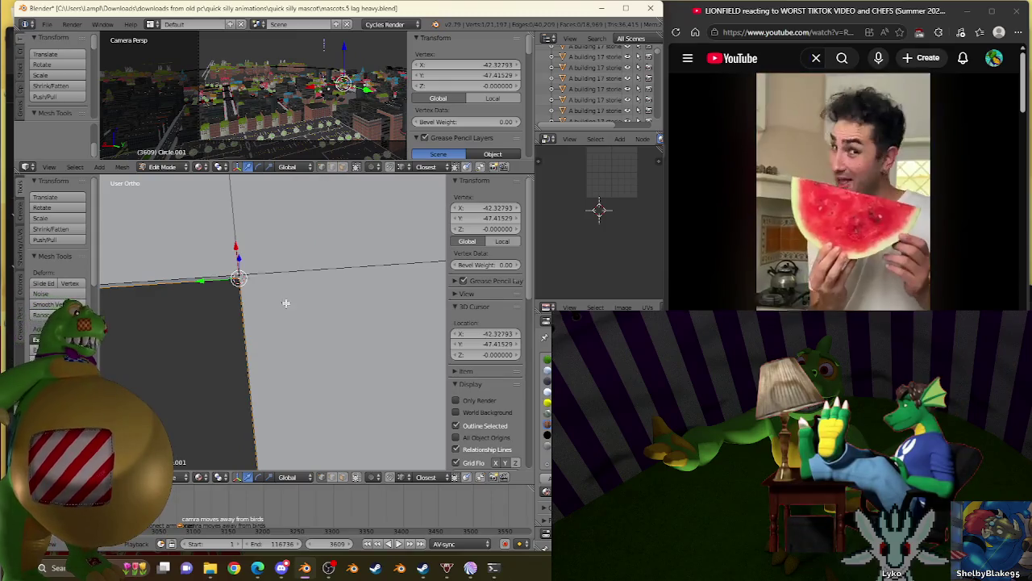
pyautogui.scroll(-3, 285, 310)
pyautogui.scroll(-2, 285, 311)
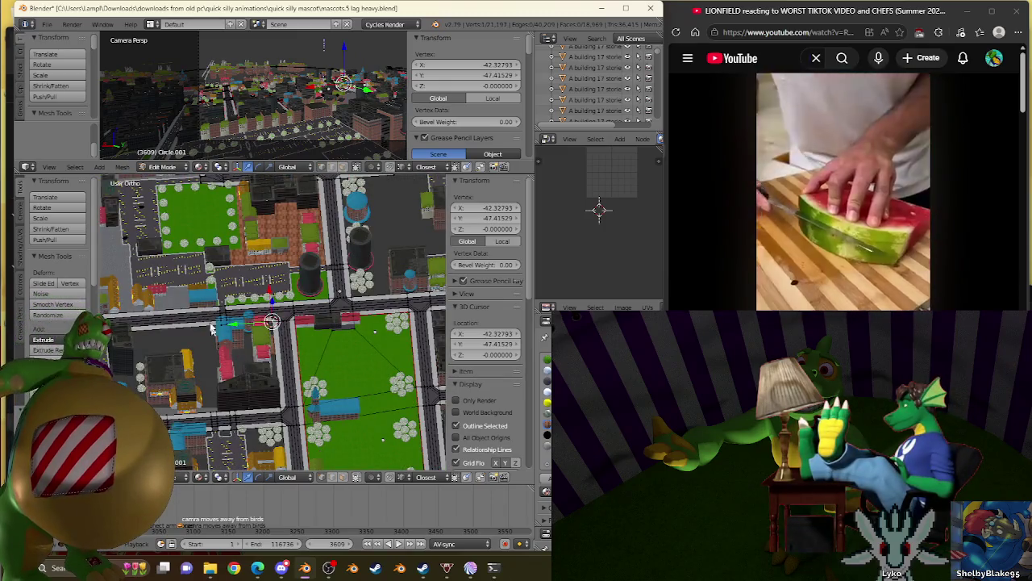
# Step: Switch from Circle.001 to editing the Circle.040 ground mesh
pyautogui.press('Tab')
pyautogui.moveTo(215, 334); pyautogui.dragTo(258, 274, button='middle')
pyautogui.scroll(2, 258, 274)
pyautogui.scroll(2, 271, 248)
pyautogui.rightClick(271, 247)
pyautogui.press('Tab')
pyautogui.scroll(3, 272, 240)
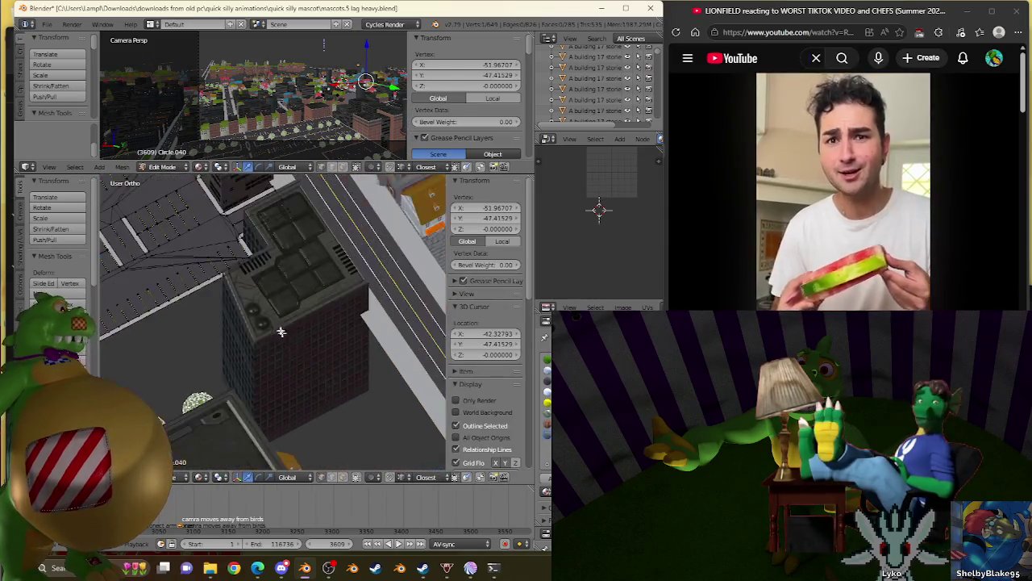
pyautogui.scroll(3, 153, 267)
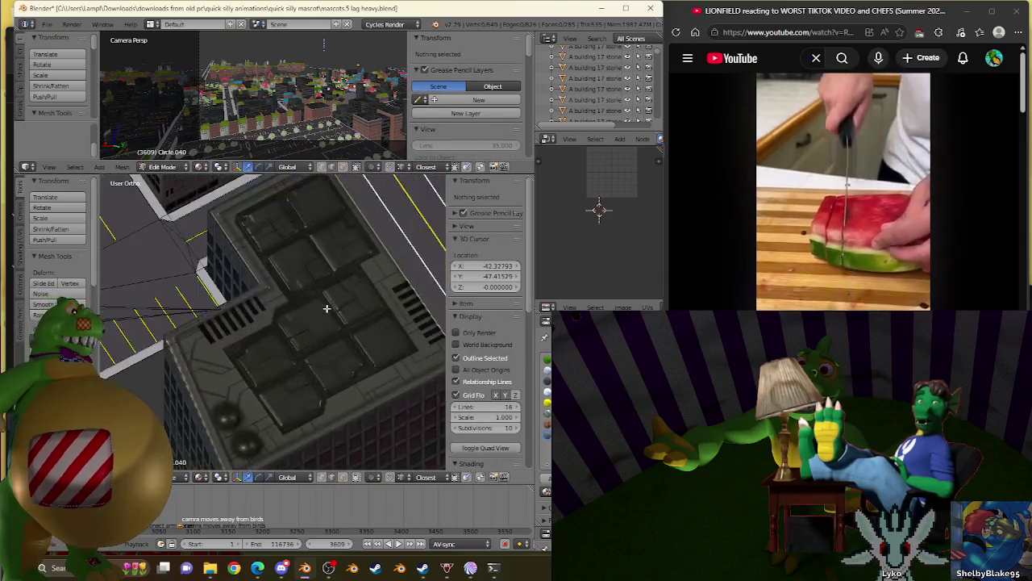
pyautogui.scroll(2, 153, 267)
# Step: Subdivide a Circle.040 ground edge and snap its new vertex onto the 3D cursor
pyautogui.rightClick(162, 250)
pyautogui.scroll(2, 193, 254)
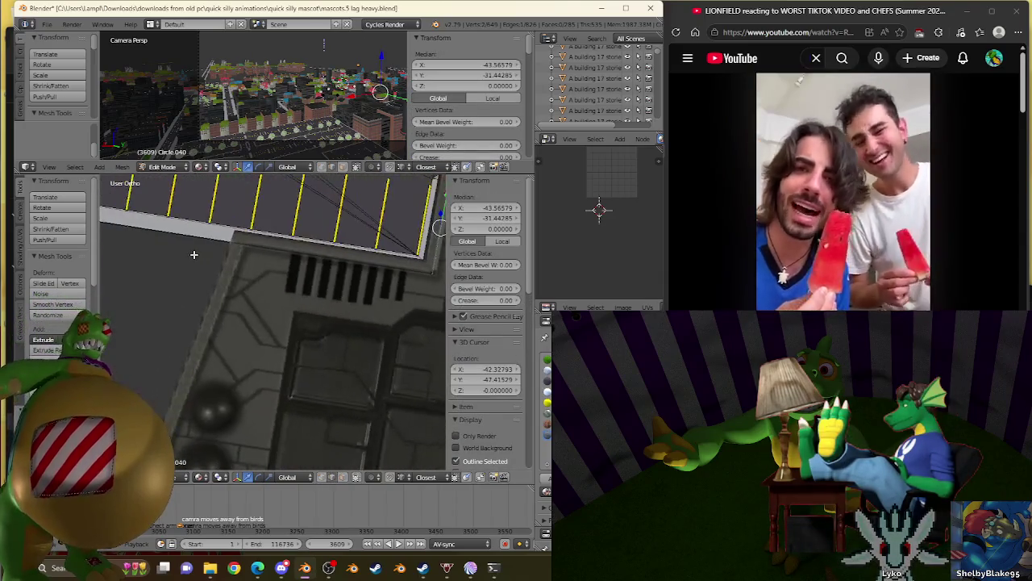
pyautogui.press('KP_Decimal')
pyautogui.moveTo(194, 255)
pyautogui.mouseDown(button='middle')
pyautogui.moveTo(201, 235)
pyautogui.moveTo(231, 272)
pyautogui.moveTo(253, 240)
pyautogui.moveTo(309, 315)
pyautogui.moveTo(281, 322)
pyautogui.moveTo(344, 339)
pyautogui.mouseUp(button='middle')
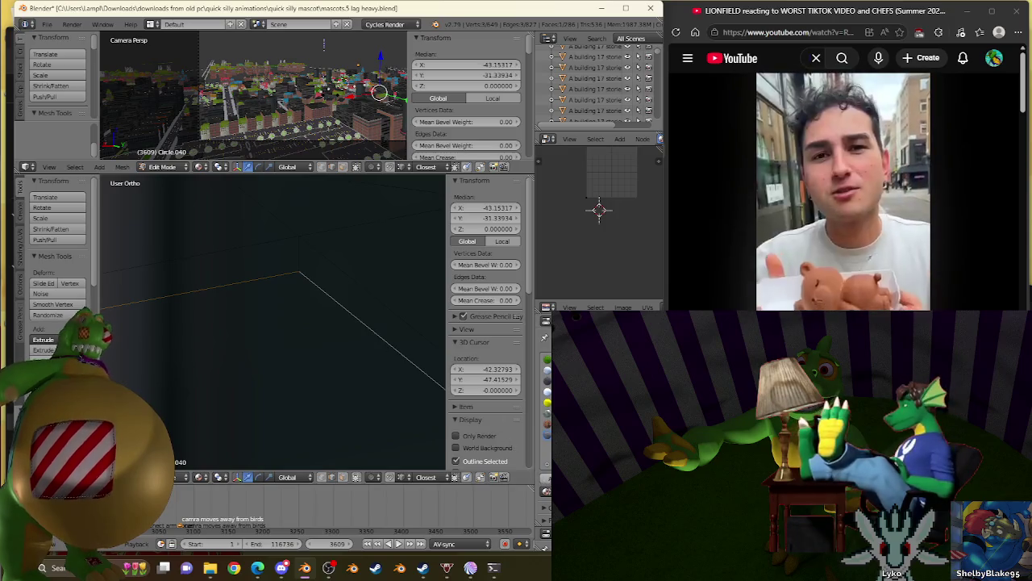
pyautogui.scroll(-3, 271, 347)
pyautogui.scroll(-2, 272, 347)
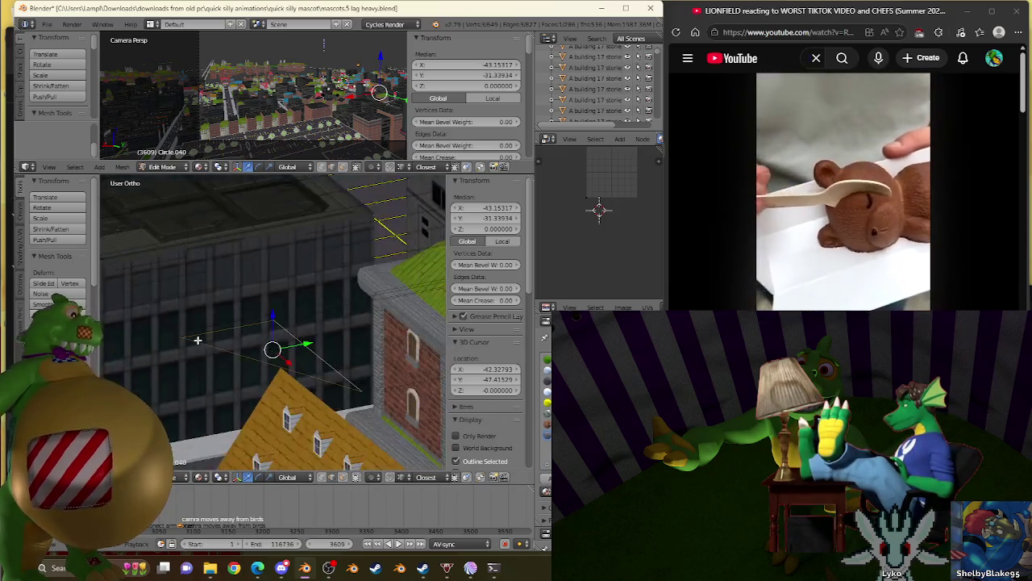
pyautogui.press('w')
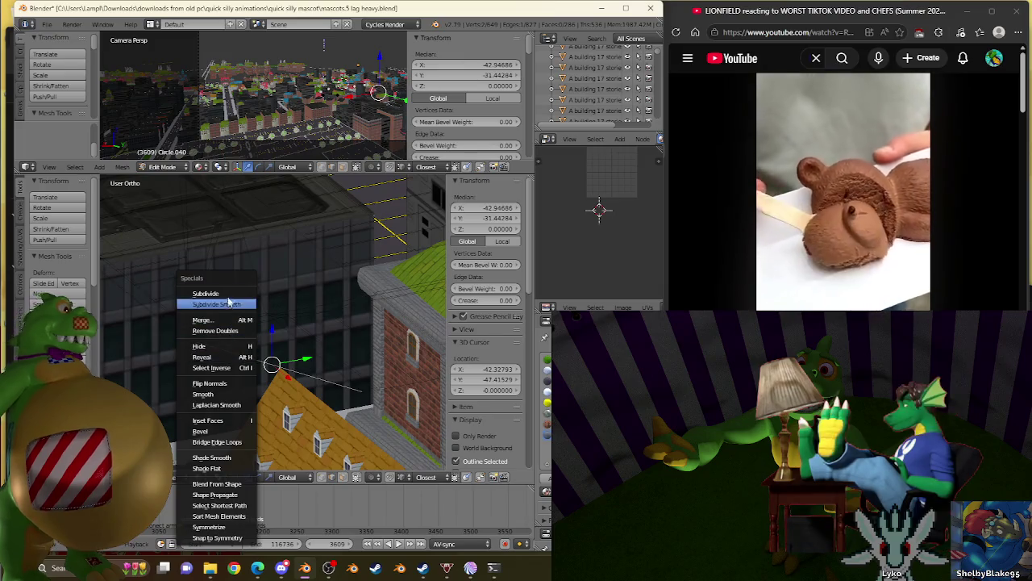
pyautogui.click(227, 295)
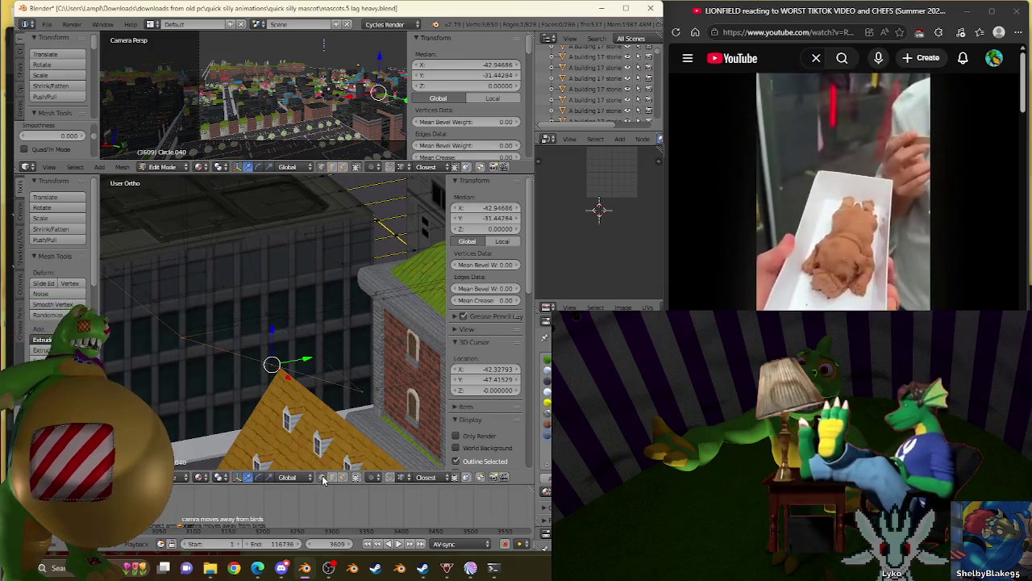
pyautogui.rightClick(258, 374)
pyautogui.hotkey('shift', 's')
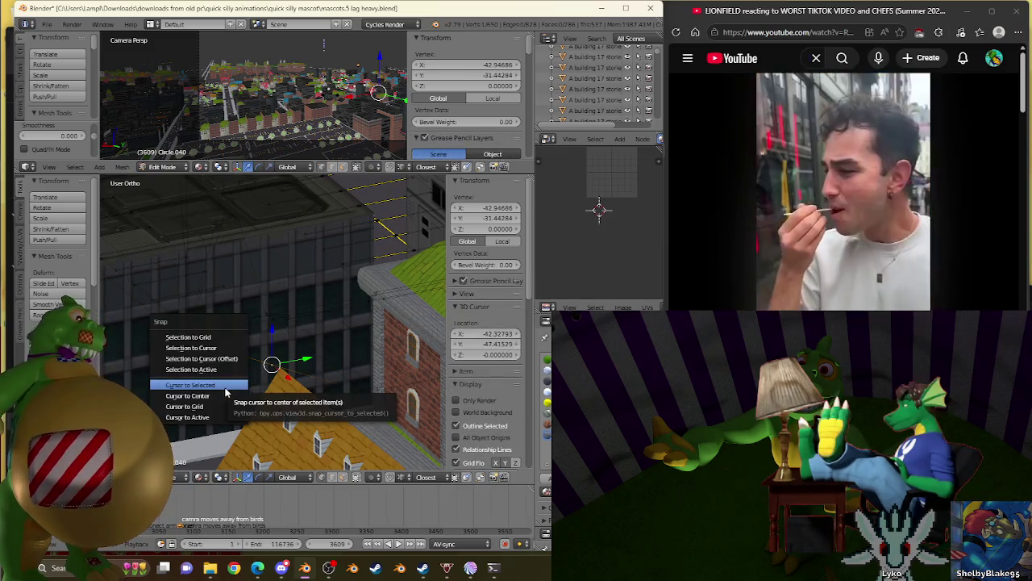
pyautogui.click(211, 348)
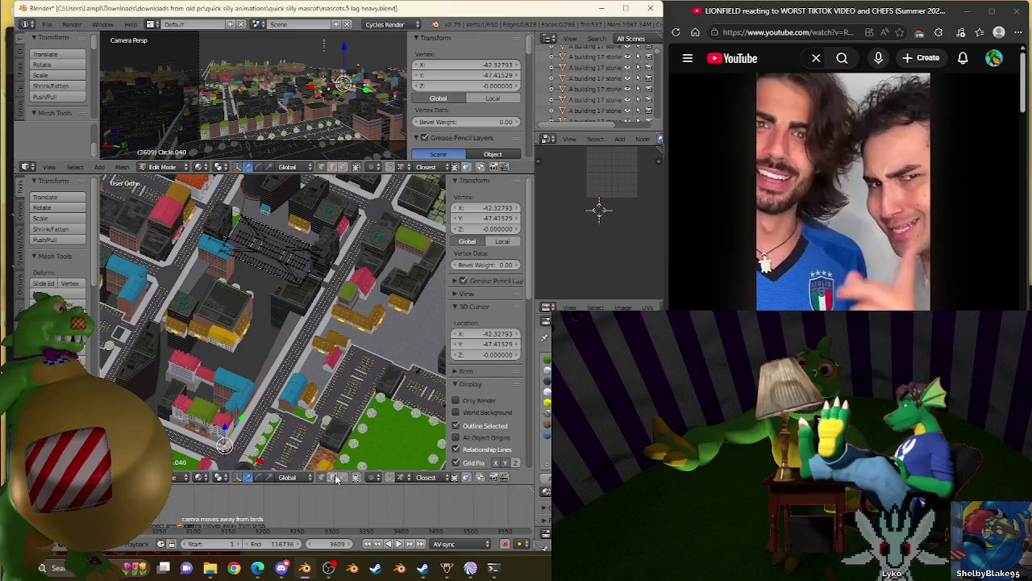
# Step: Clear the selection and pick a face on the ground mesh by the city block
pyautogui.press('a')
pyautogui.rightClick(284, 321)
pyautogui.scroll(3, 242, 315)
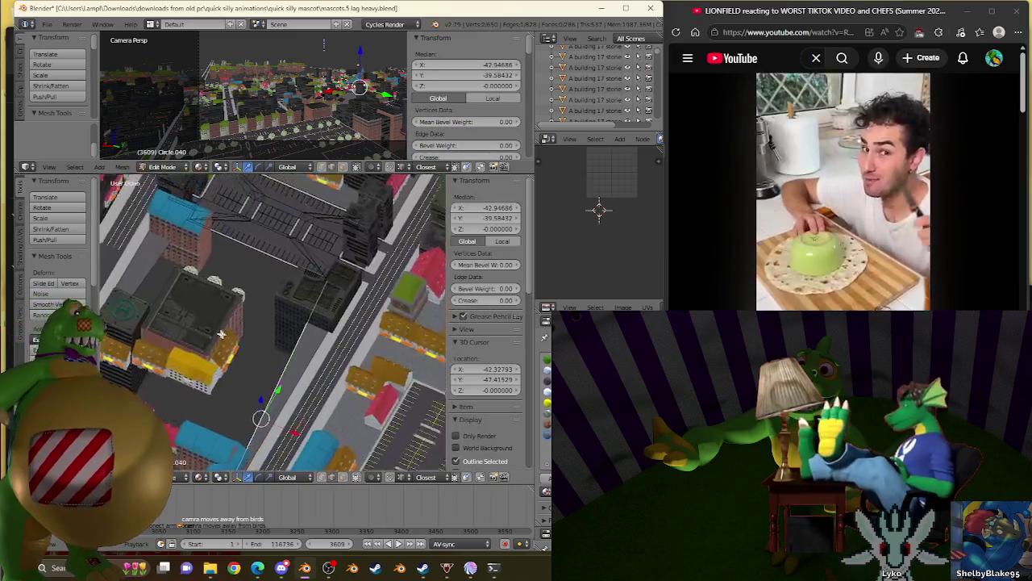
pyautogui.scroll(3, 195, 303)
pyautogui.scroll(-2, 127, 209)
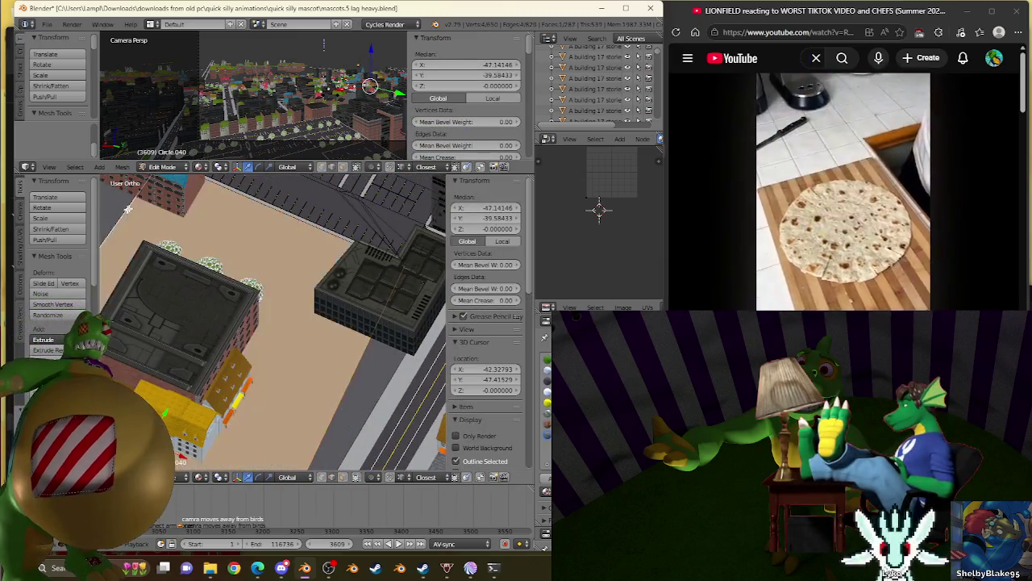
pyautogui.scroll(-2, 137, 258)
pyautogui.scroll(-2, 149, 314)
pyautogui.scroll(-2, 161, 365)
pyautogui.moveTo(160, 364); pyautogui.dragTo(217, 365, button='middle')
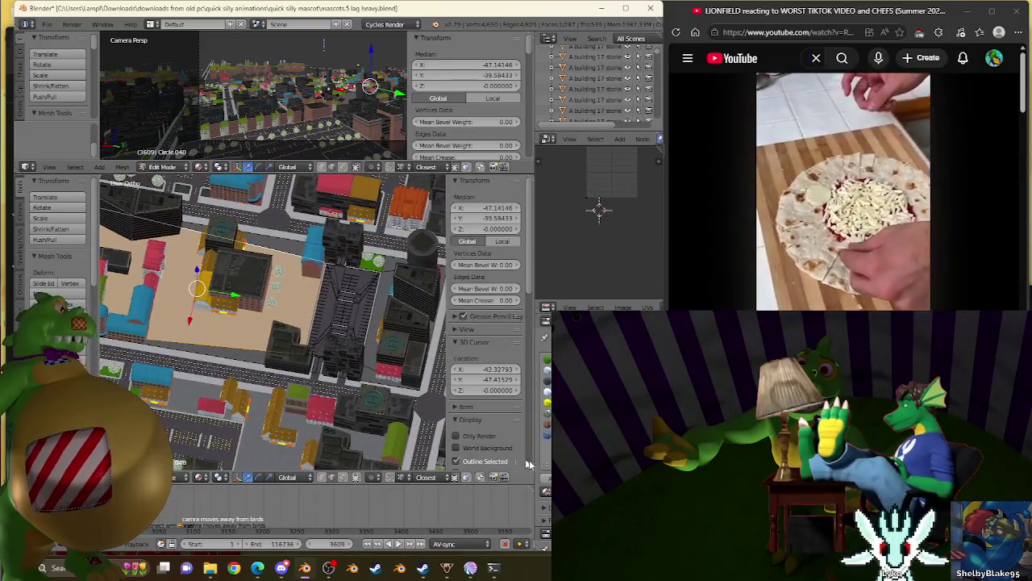
pyautogui.scroll(-2, 367, 405)
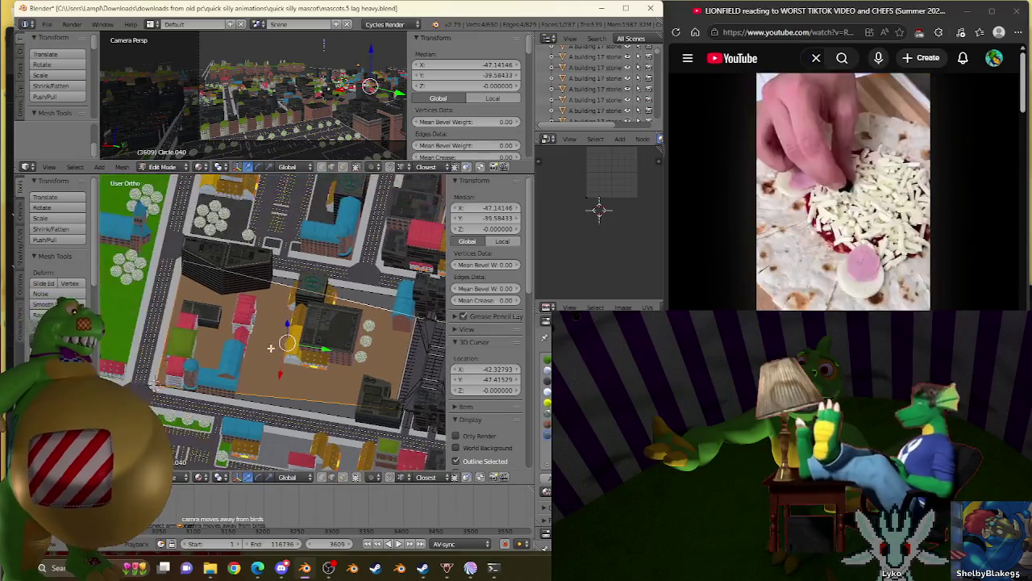
pyautogui.moveTo(347, 379); pyautogui.dragTo(325, 355, button='middle')
pyautogui.scroll(3, 325, 355)
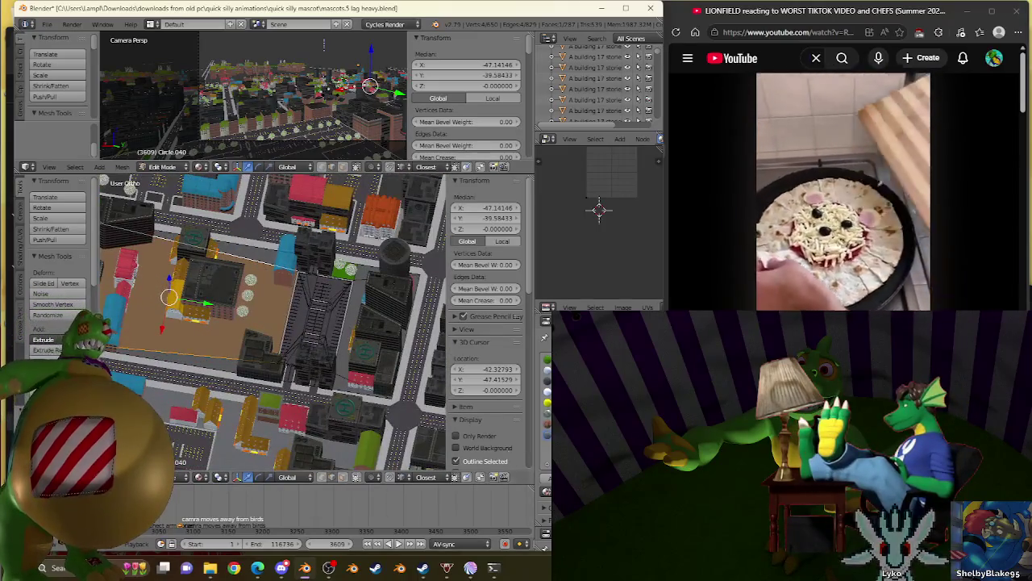
# Step: Unwrap the dark parking structure, rotate its UVs 45 degrees and scale them up
pyautogui.press('l')
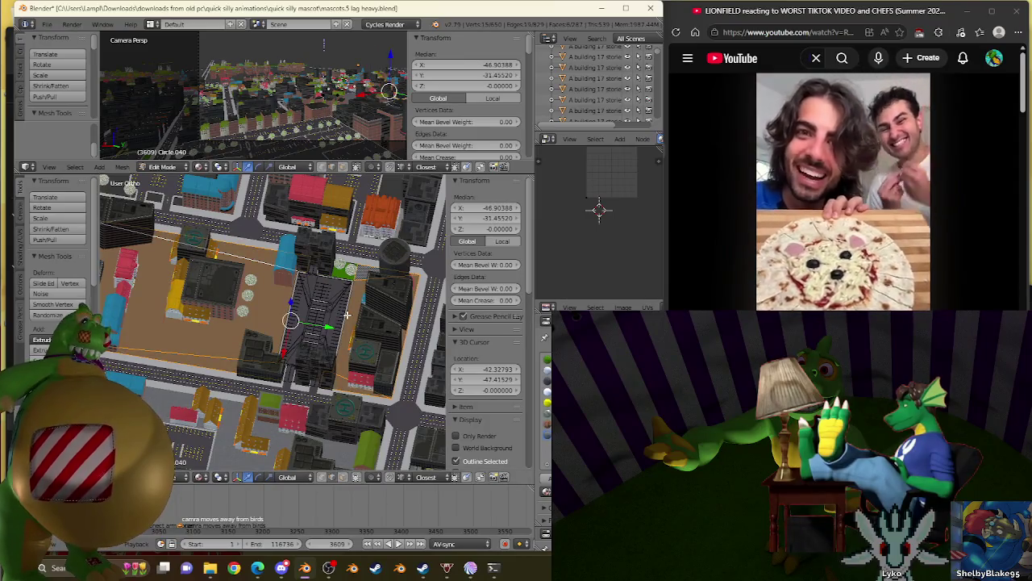
pyautogui.press('u')
pyautogui.click(347, 310)
pyautogui.scroll(5, 274, 323)
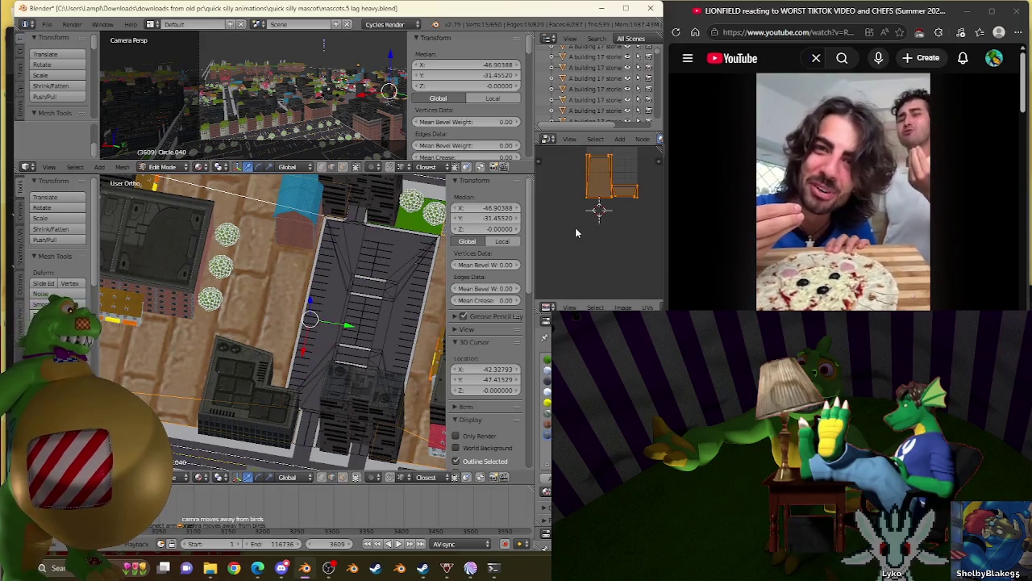
pyautogui.write('r45')
pyautogui.press('Return')
pyautogui.press('s')
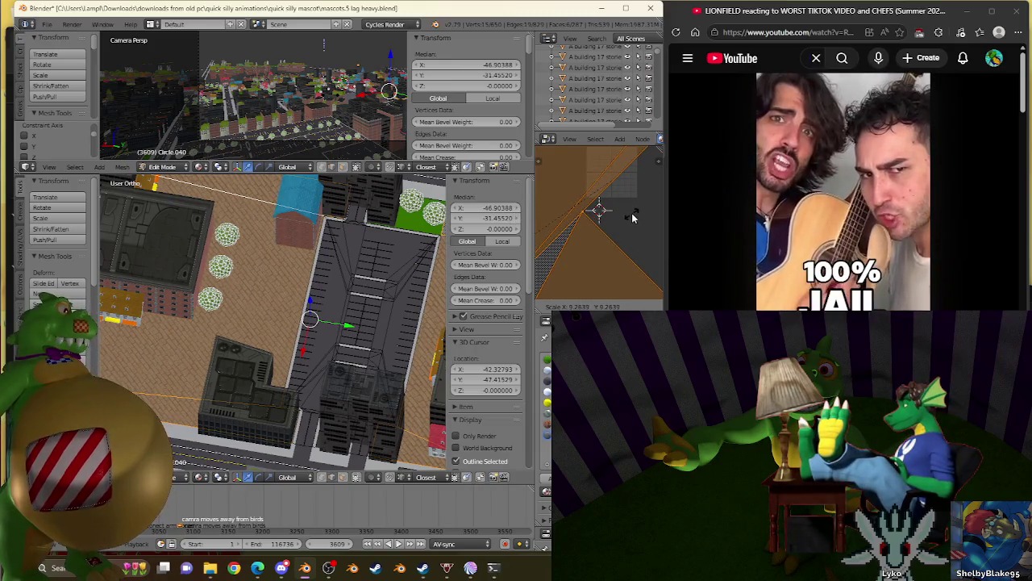
pyautogui.click(633, 218)
# Step: Unwrap the grass area near the trees and enlarge its UV island
pyautogui.scroll(2, 319, 411)
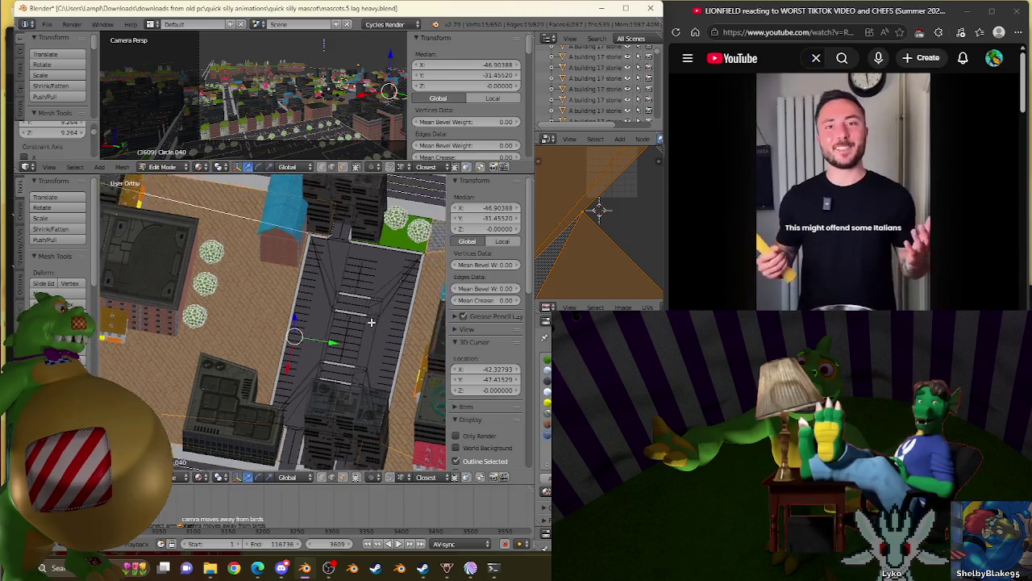
pyautogui.scroll(2, 319, 411)
pyautogui.scroll(2, 319, 411)
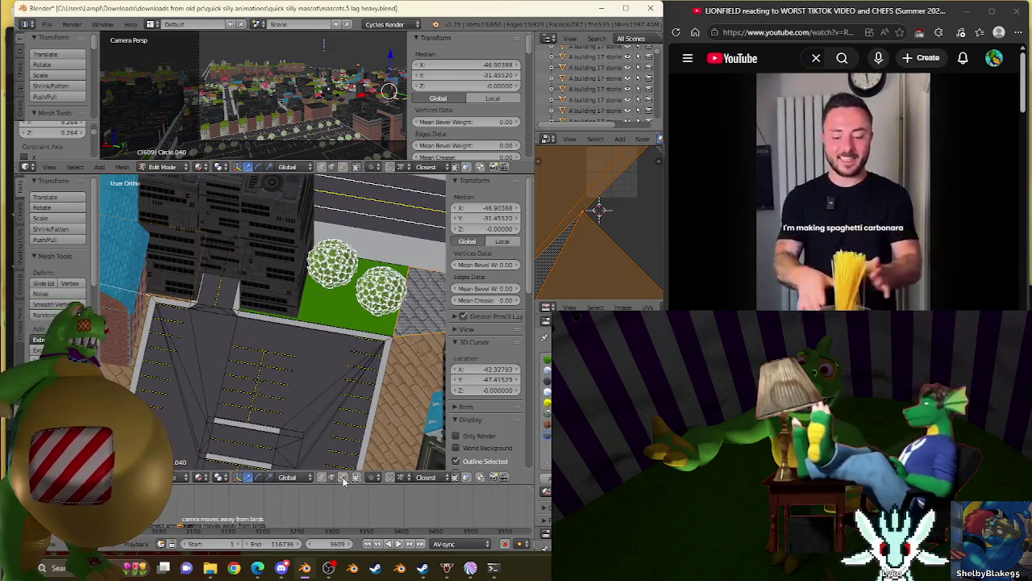
pyautogui.rightClick(348, 293)
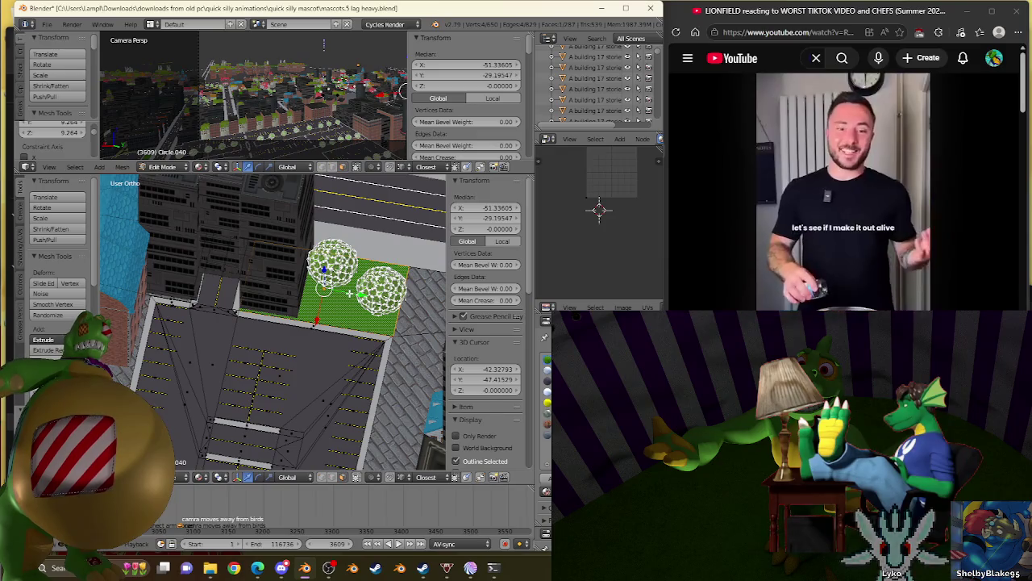
pyautogui.press('u')
pyautogui.click(348, 293)
pyautogui.scroll(2, 351, 294)
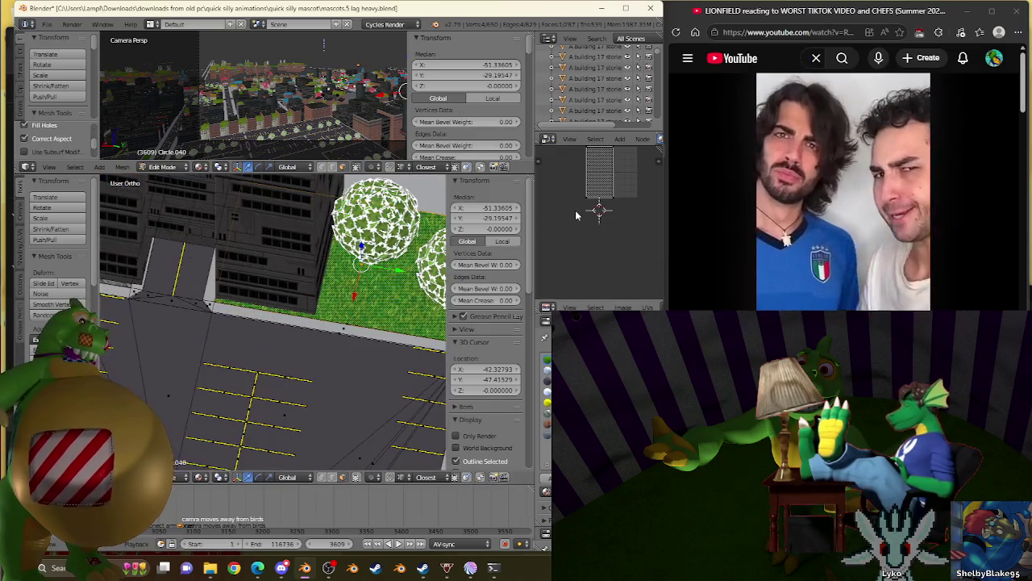
pyautogui.press('a')
pyautogui.press('s')
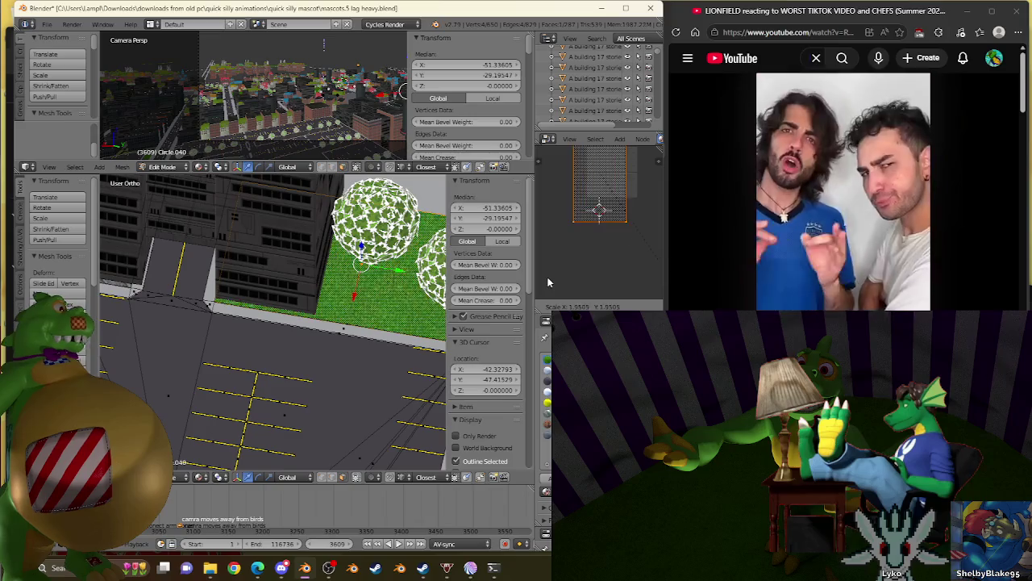
pyautogui.click(566, 285)
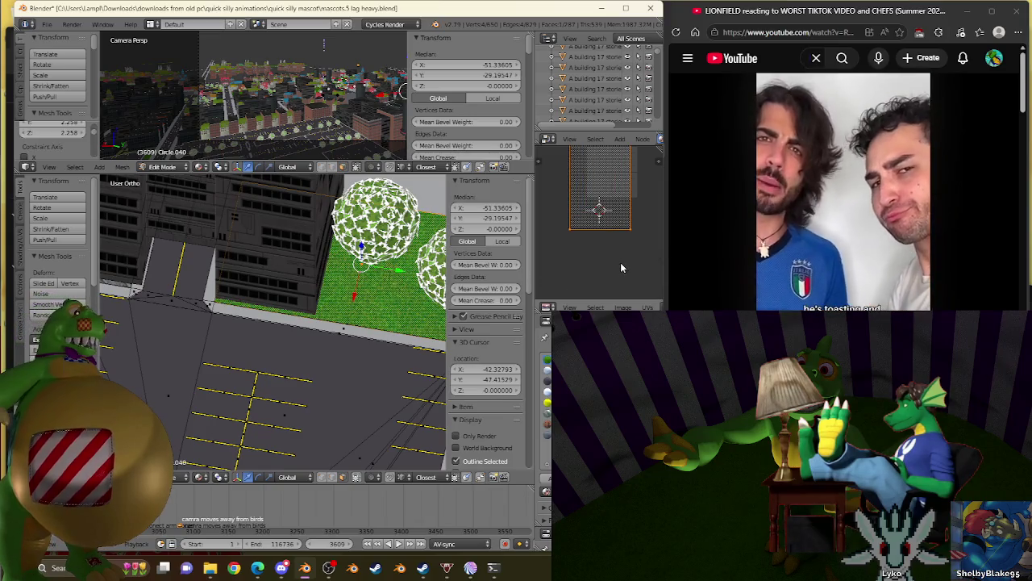
# Step: Scale the UV island up again
pyautogui.press('s')
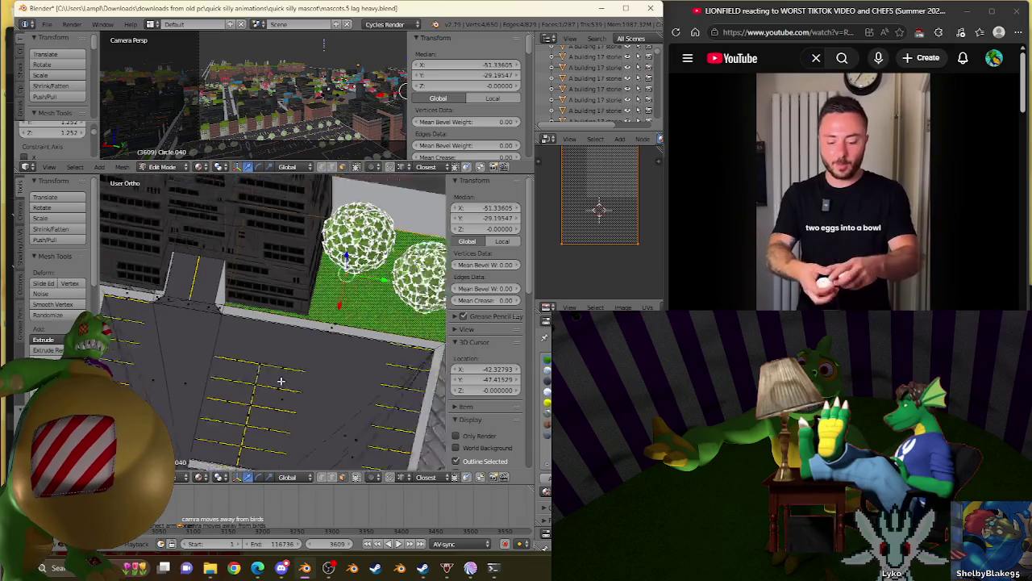
pyautogui.scroll(-6, 280, 380)
pyautogui.scroll(2, 291, 355)
pyautogui.scroll(2, 296, 331)
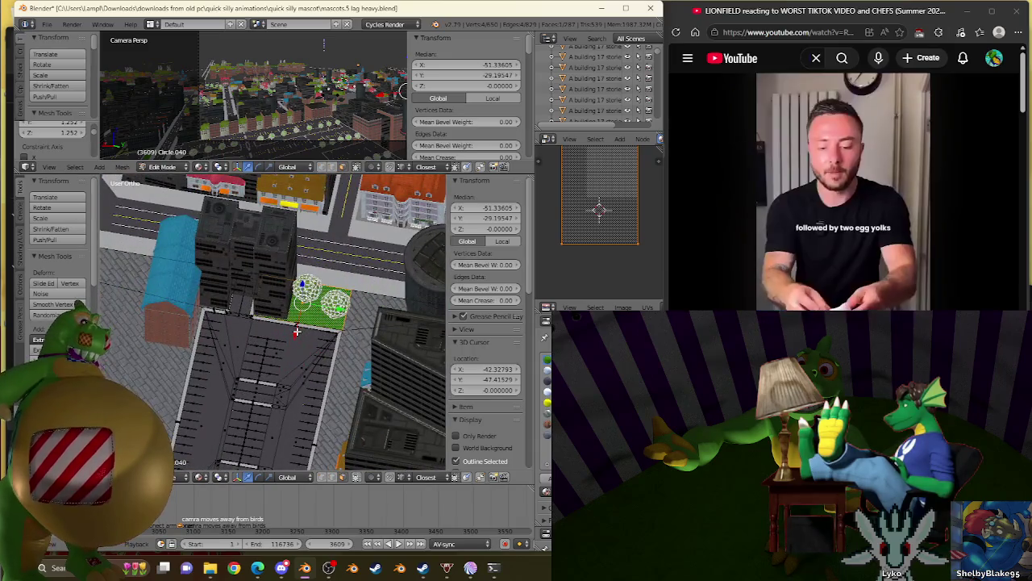
# Step: In top view, extrude a parking-lot edge vertex downward into a new edge
pyautogui.press('KP_7')
pyautogui.scroll(3, 264, 394)
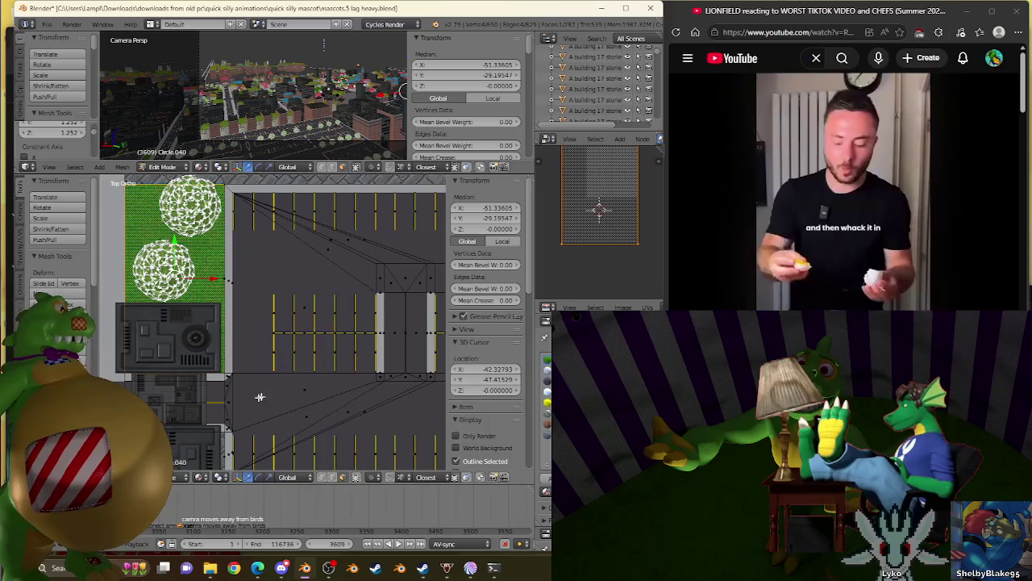
pyautogui.scroll(4, 252, 353)
pyautogui.rightClick(226, 291)
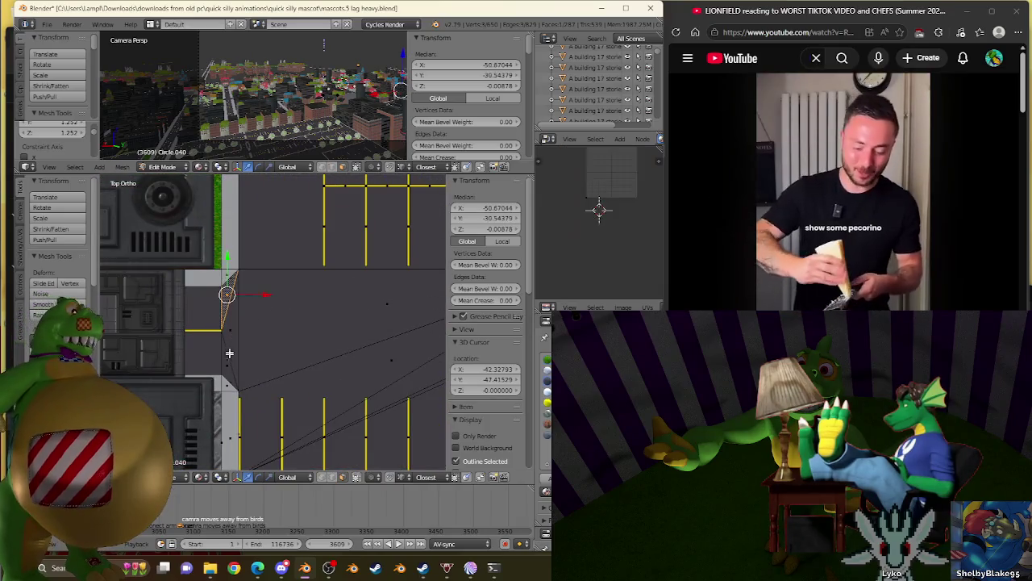
pyautogui.press('e')
pyautogui.click(228, 387)
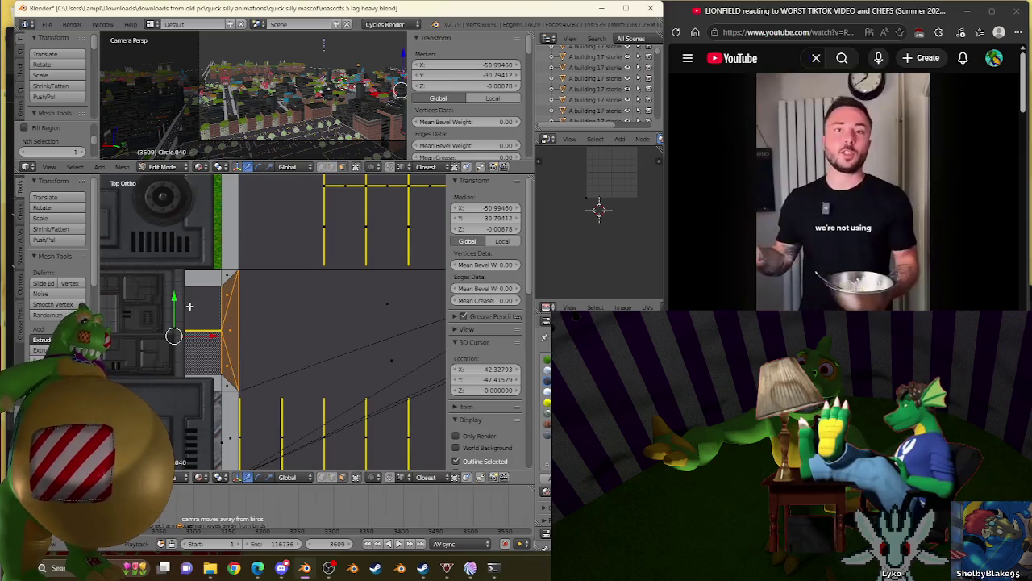
# Step: Select the four thin triangular sliver faces along the building edge and delete them
pyautogui.keyDown('shift'); pyautogui.moveTo(170, 356); pyautogui.dragTo(333, 303, button='middle'); pyautogui.keyUp('shift')
pyautogui.scroll(3, 332, 303)
pyautogui.scroll(2, 331, 259)
pyautogui.keyDown('shift'); pyautogui.moveTo(341, 218); pyautogui.dragTo(337, 221, button='middle'); pyautogui.keyUp('shift')
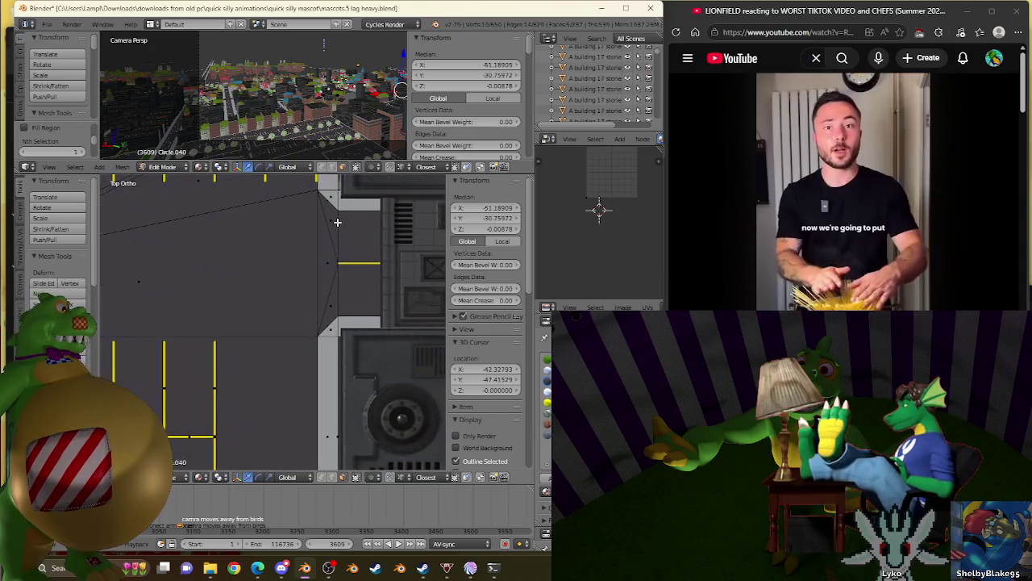
pyautogui.keyDown('shift'); pyautogui.rightClick(332, 294); pyautogui.keyUp('shift')
pyautogui.keyDown('shift'); pyautogui.moveTo(365, 228); pyautogui.dragTo(355, 276, button='middle'); pyautogui.keyUp('shift')
pyautogui.keyDown('shift'); pyautogui.moveTo(323, 377); pyautogui.dragTo(318, 295, button='middle'); pyautogui.keyUp('shift')
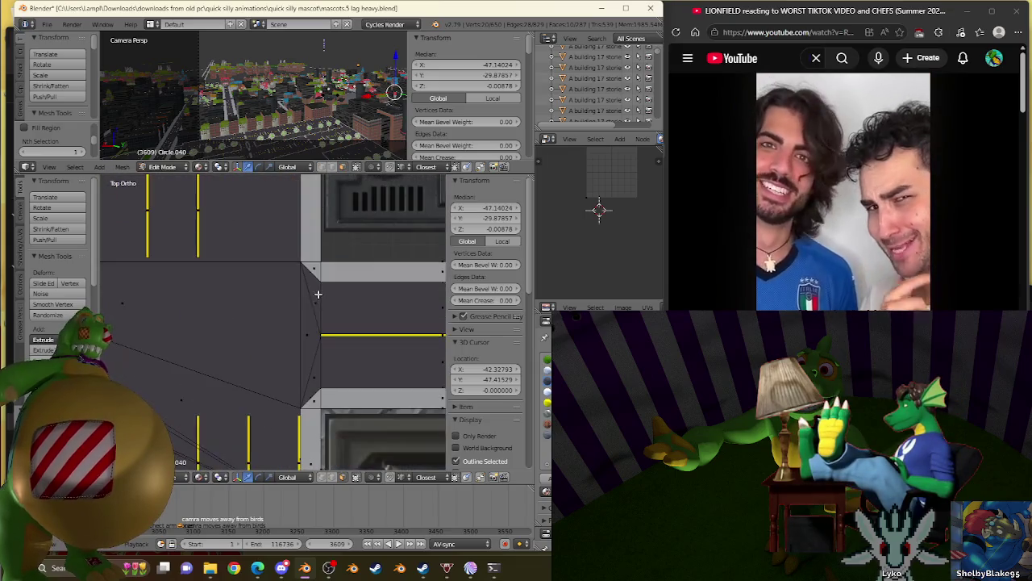
pyautogui.keyDown('shift'); pyautogui.rightClick(315, 376); pyautogui.keyUp('shift')
pyautogui.scroll(-1, 426, 364)
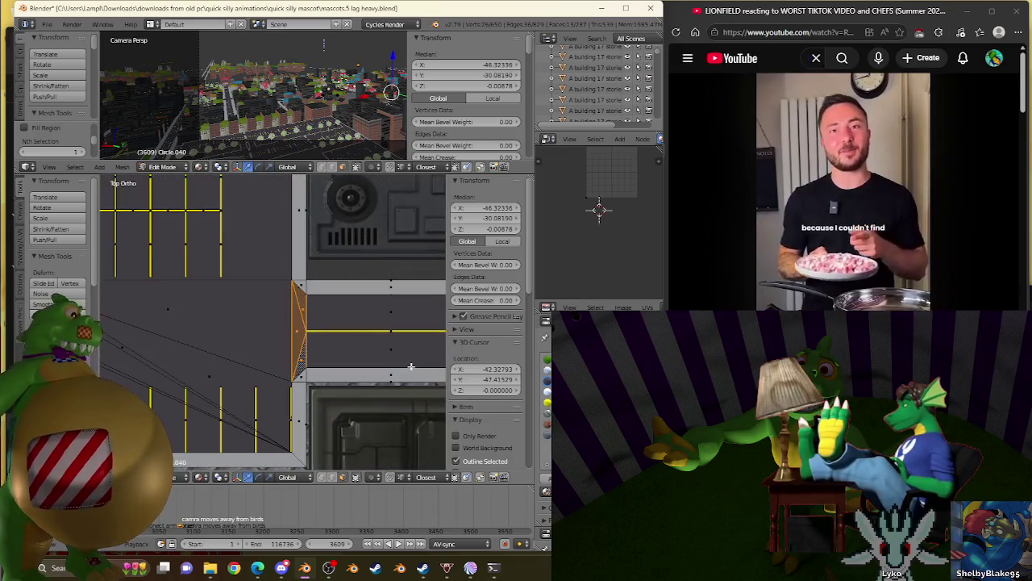
pyautogui.keyDown('shift'); pyautogui.rightClick(391, 349); pyautogui.keyUp('shift')
pyautogui.keyDown('shift'); pyautogui.rightClick(388, 318); pyautogui.keyUp('shift')
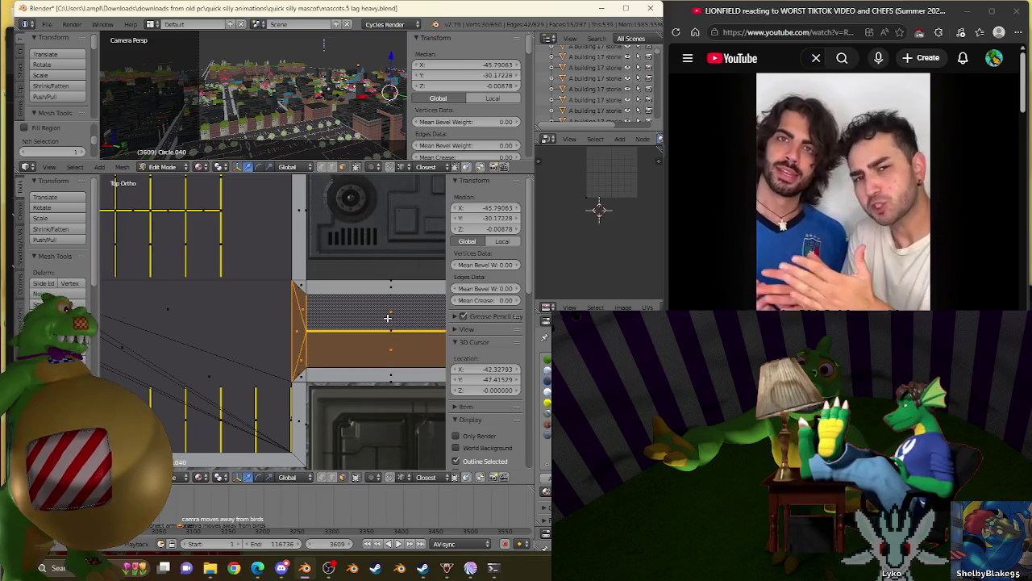
pyautogui.press('x')
pyautogui.click(388, 317)
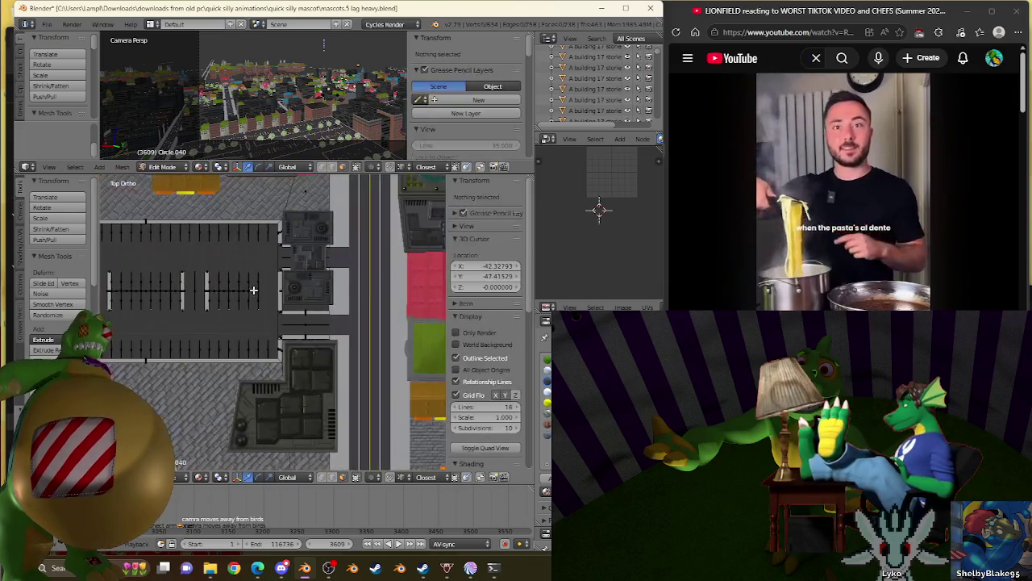
# Step: Select a vertical parking-line edge and nudge it, median ending at X -47.13541, Y -29.87856
pyautogui.scroll(2, 358, 304)
pyautogui.scroll(3, 242, 311)
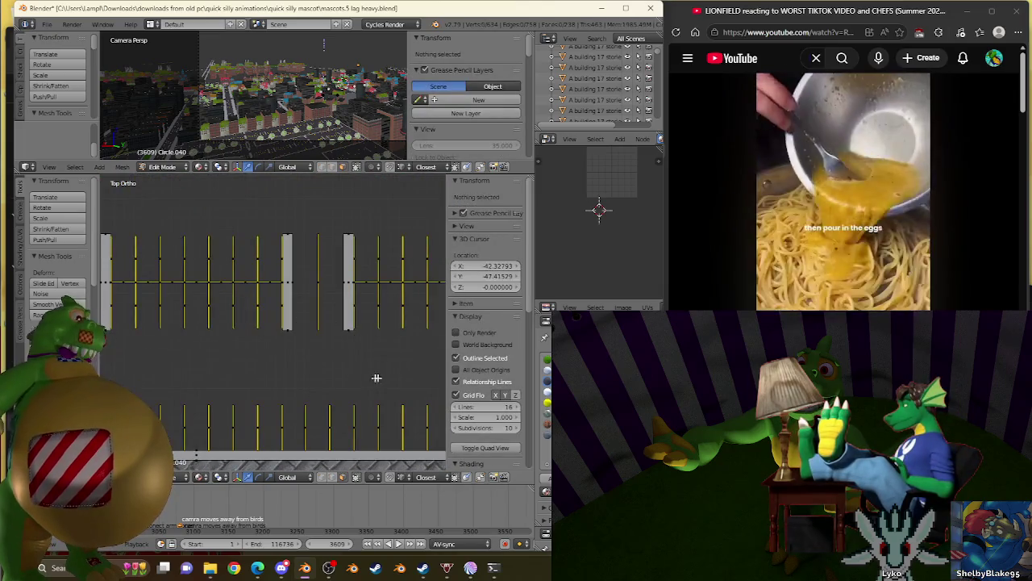
pyautogui.rightClick(378, 327)
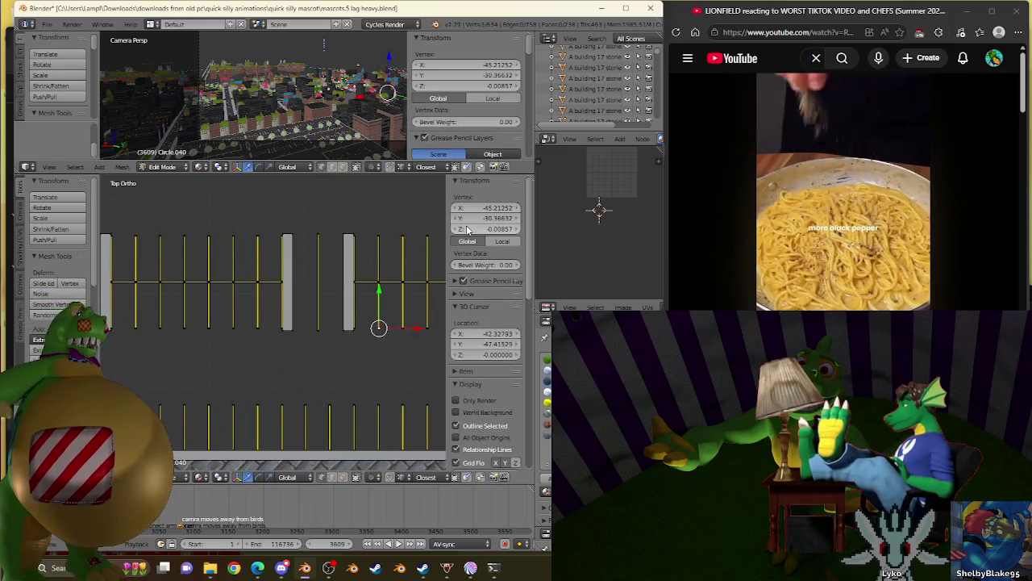
pyautogui.rightClick(319, 235)
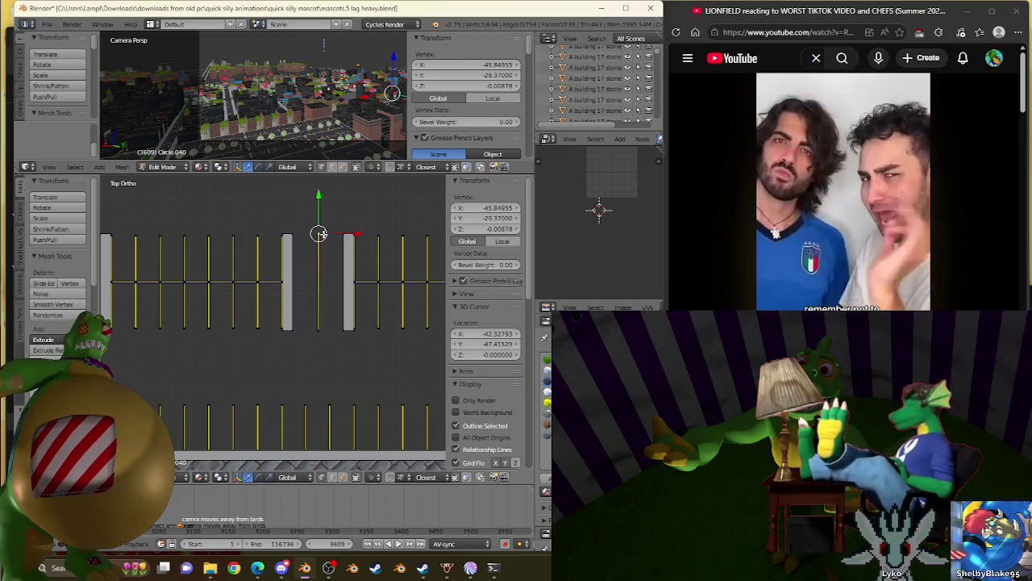
pyautogui.keyDown('alt'); pyautogui.rightClick(321, 236); pyautogui.keyUp('alt')
pyautogui.keyDown('shift'); pyautogui.moveTo(210, 274); pyautogui.dragTo(262, 260, button='middle'); pyautogui.keyUp('shift')
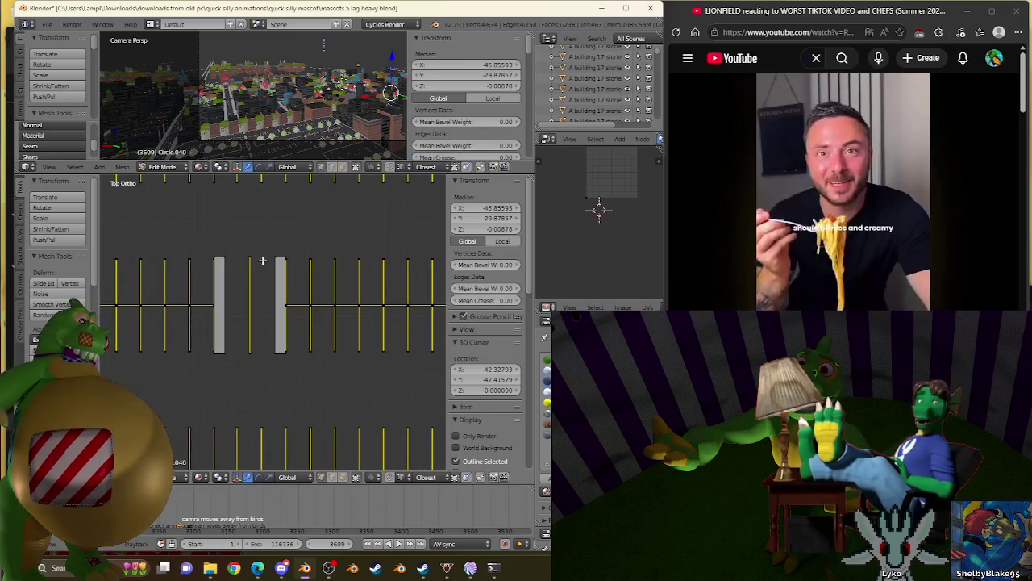
pyautogui.scroll(-3, 242, 259)
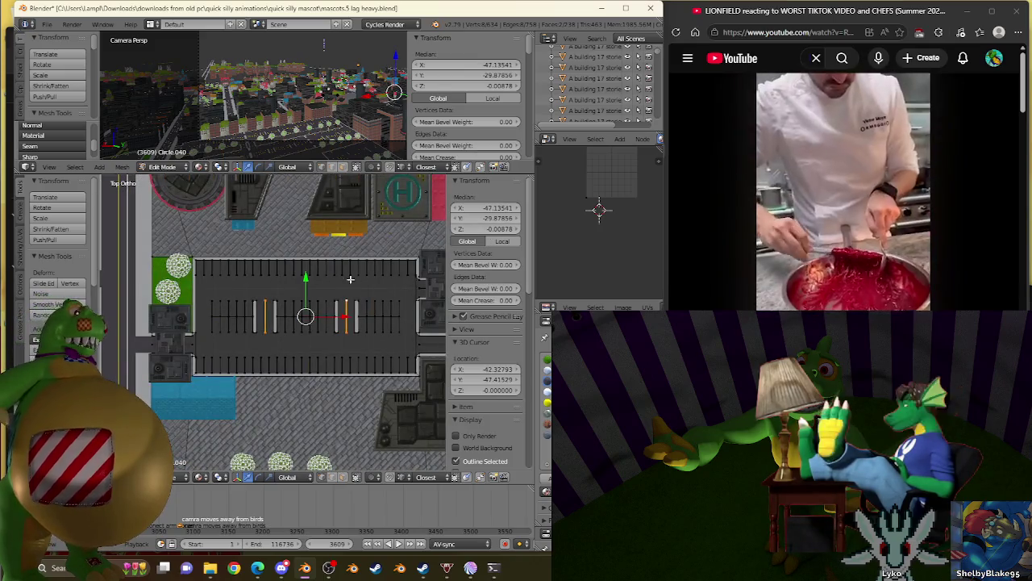
pyautogui.moveTo(473, 228); pyautogui.dragTo(475, 228)
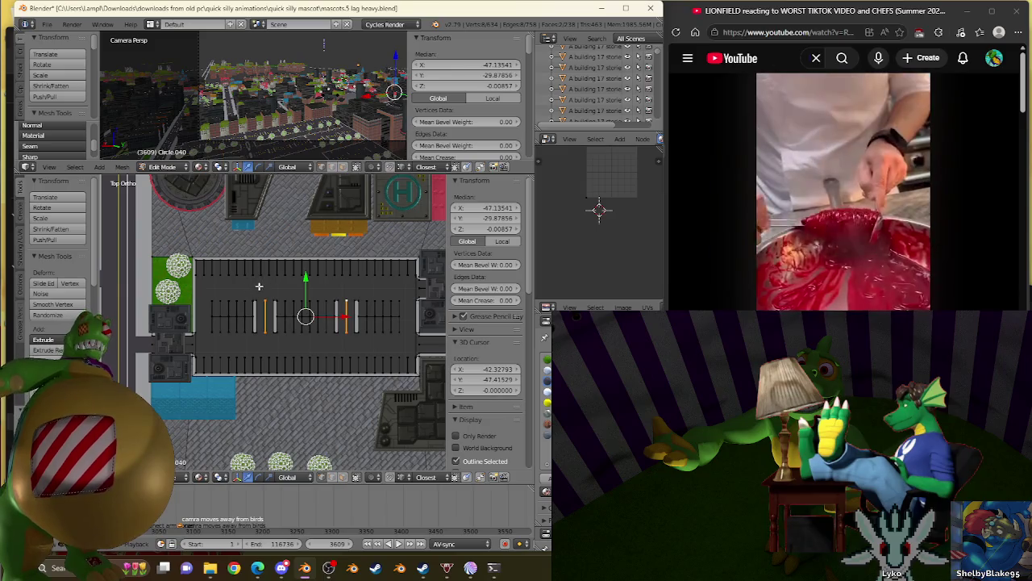
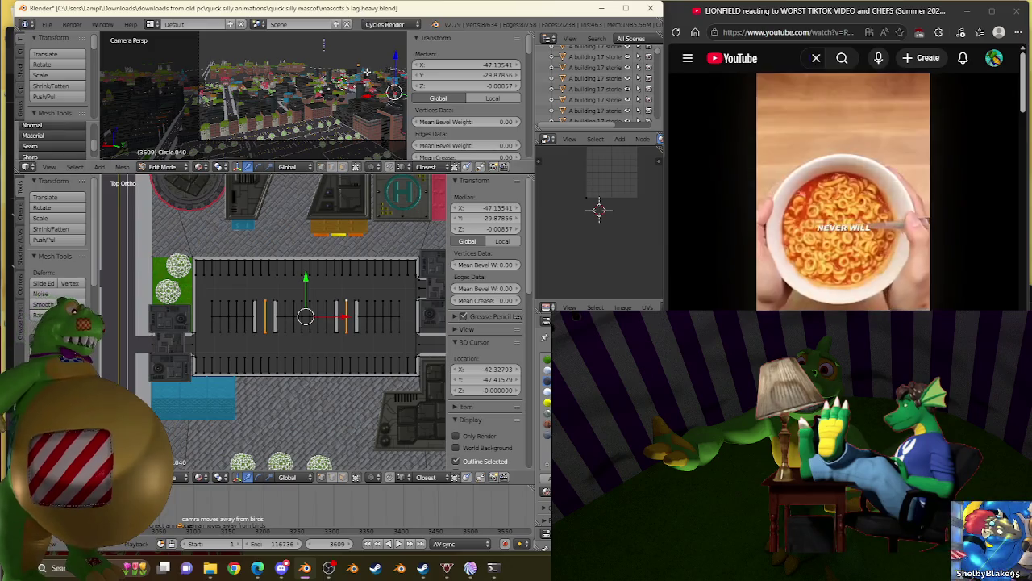
# Step: Zoom in on the building ledge corner and select its first two corner vertices
pyautogui.press('KP_Divide')
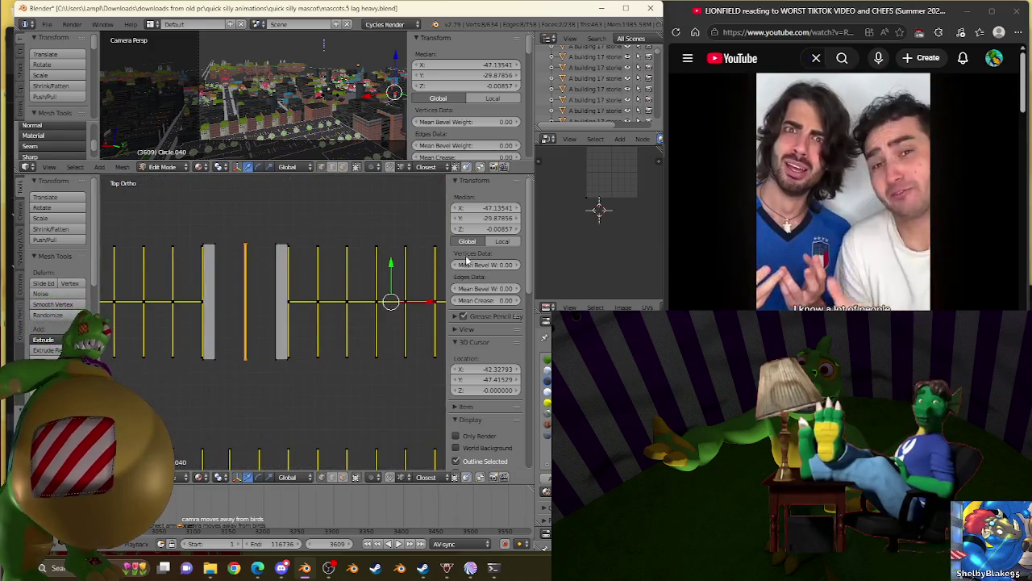
pyautogui.press('KP_Divide')
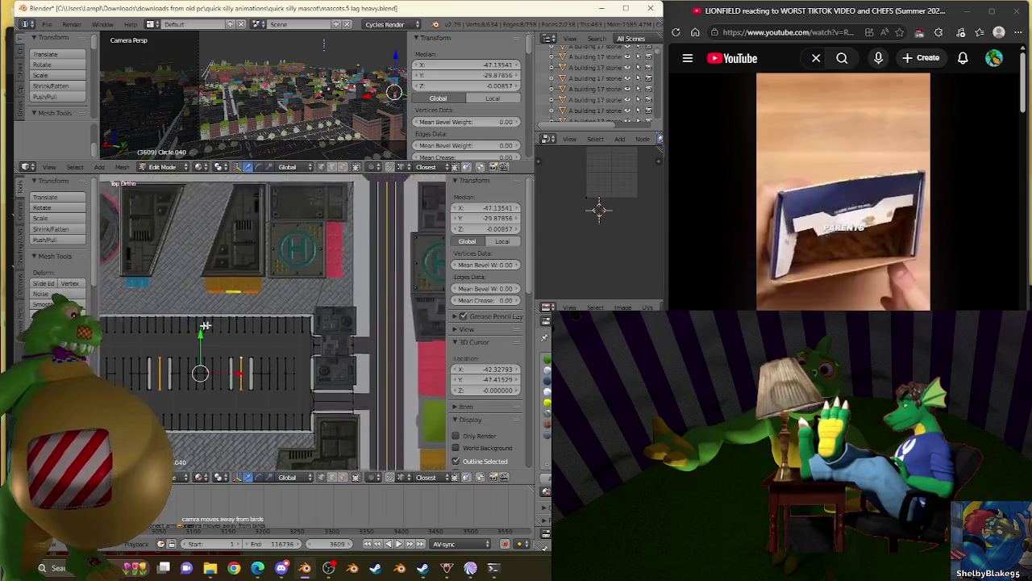
pyautogui.scroll(3, 329, 260)
pyautogui.moveTo(328, 260)
pyautogui.mouseDown(button='middle')
pyautogui.moveTo(296, 344)
pyautogui.moveTo(199, 346)
pyautogui.mouseUp(button='middle')
pyautogui.scroll(3, 296, 343)
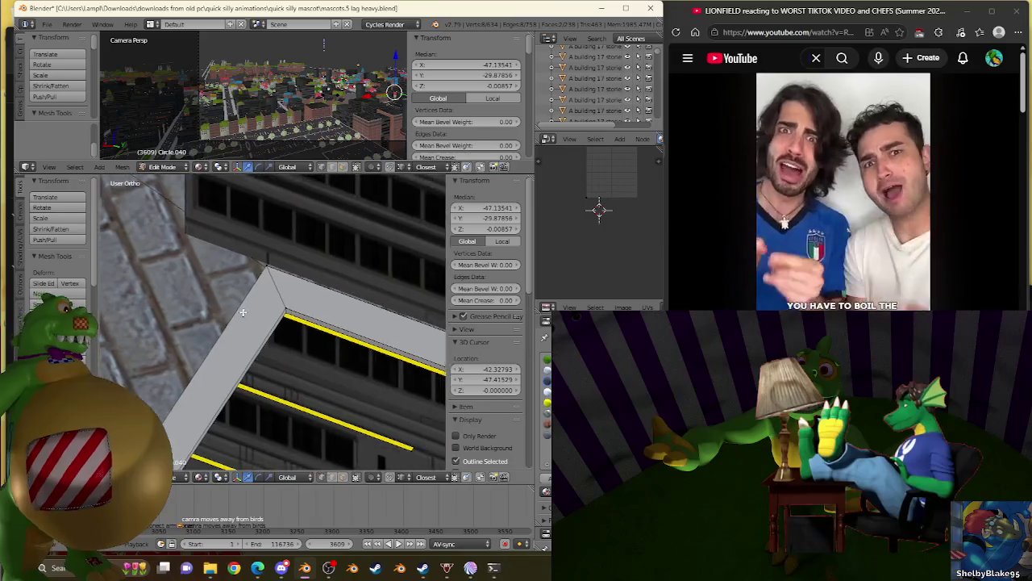
pyautogui.scroll(2, 266, 306)
pyautogui.rightClick(342, 272)
pyautogui.scroll(-3, 344, 274)
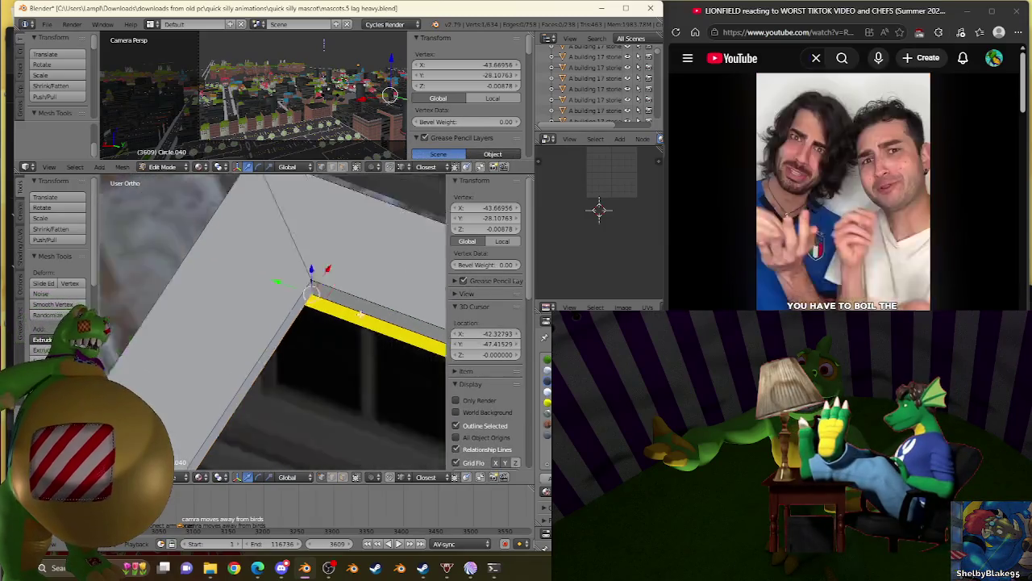
pyautogui.scroll(-3, 344, 275)
pyautogui.scroll(-2, 344, 274)
pyautogui.scroll(2, 405, 292)
pyautogui.scroll(2, 290, 322)
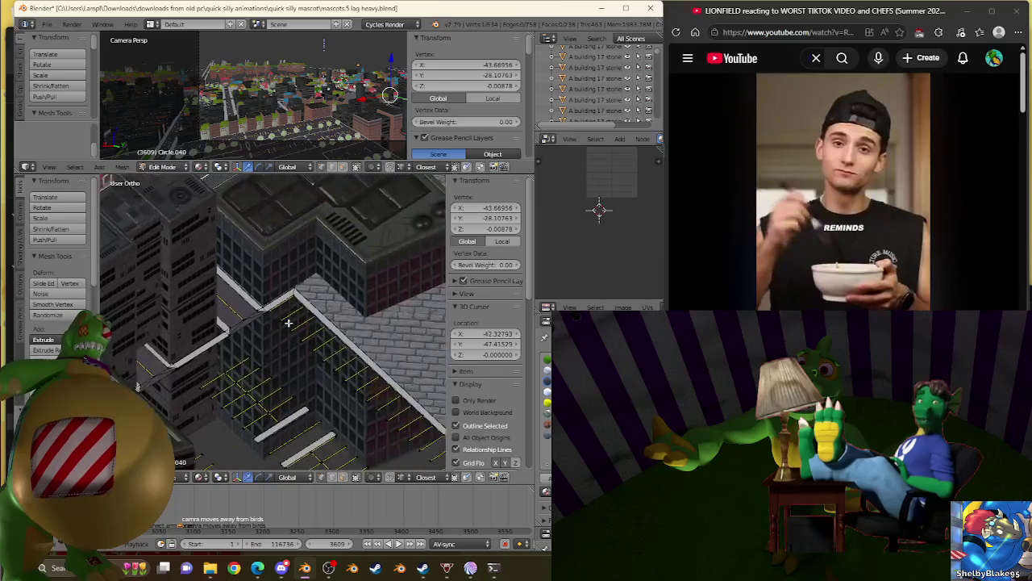
pyautogui.scroll(2, 295, 300)
pyautogui.scroll(2, 279, 293)
pyautogui.scroll(2, 281, 309)
pyautogui.scroll(2, 275, 300)
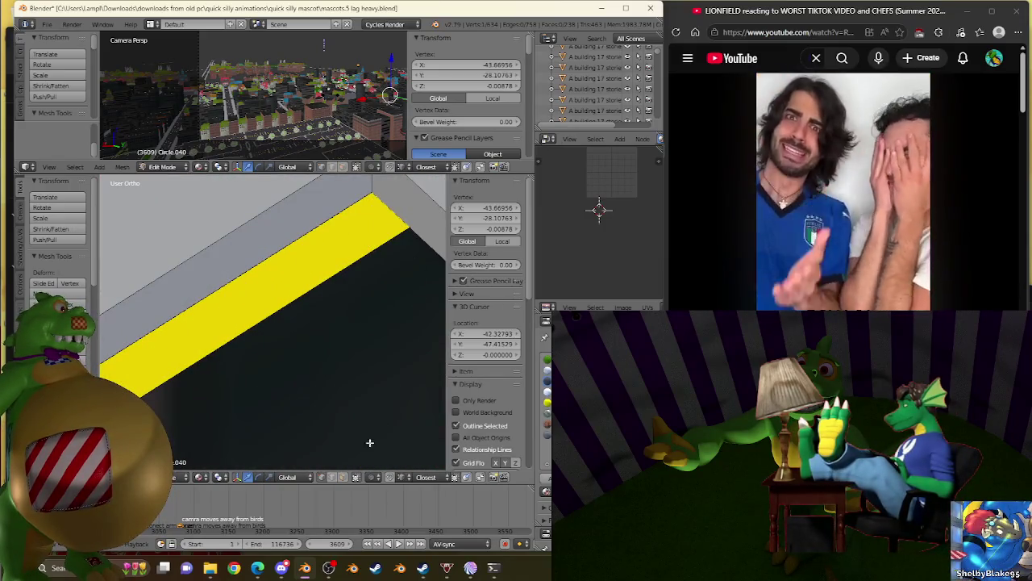
pyautogui.rightClick(371, 195)
# Step: From another angle, add a third ledge corner vertex to the selection
pyautogui.scroll(-5, 363, 206)
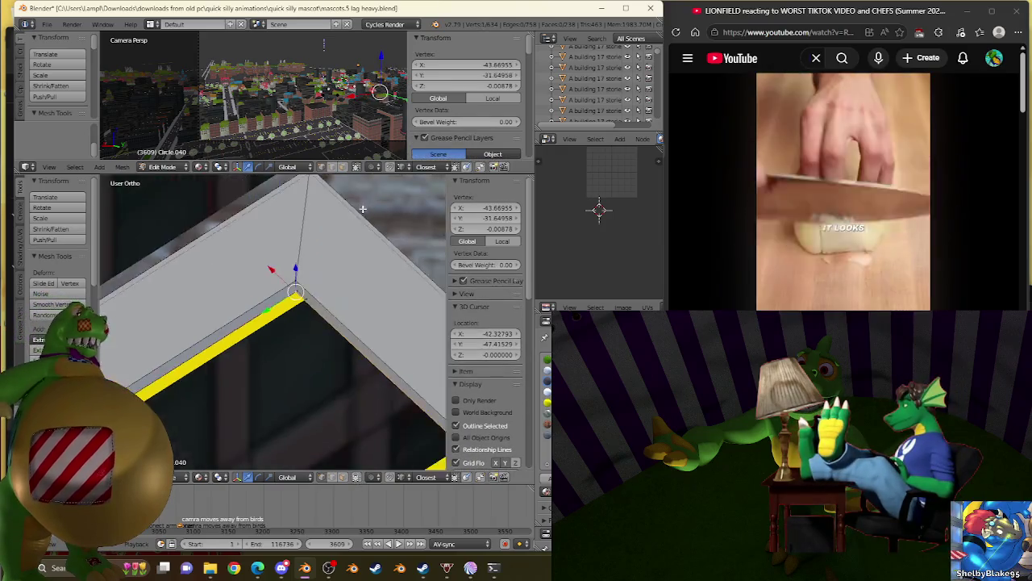
pyautogui.moveTo(275, 268); pyautogui.dragTo(176, 219, button='middle')
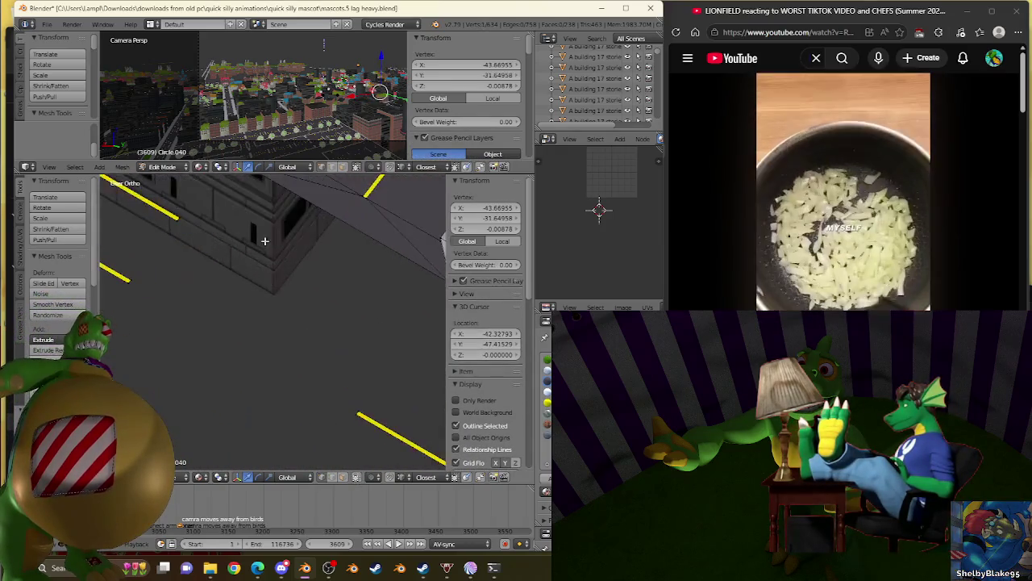
pyautogui.scroll(4, 412, 355)
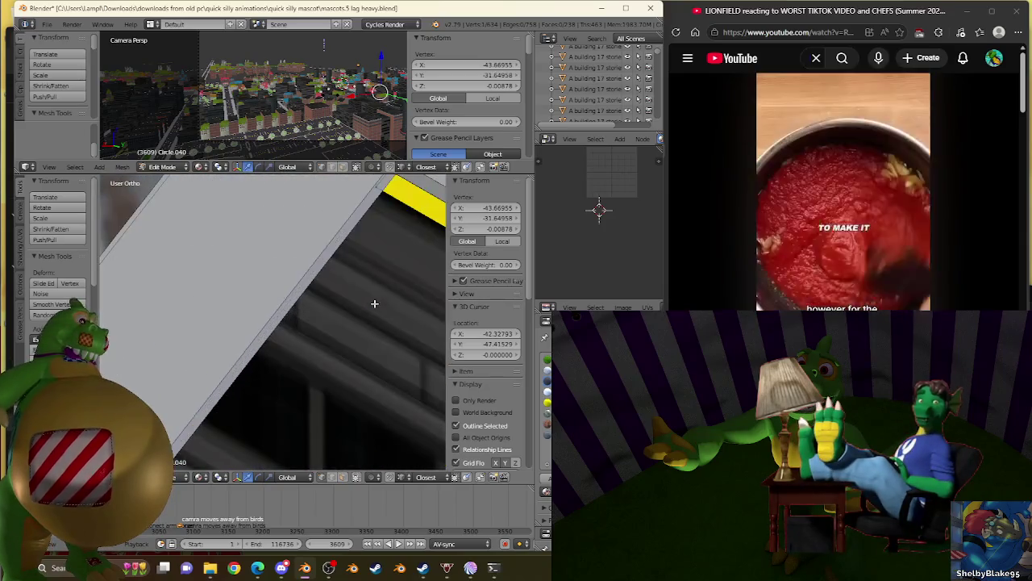
pyautogui.scroll(-3, 375, 304)
pyautogui.keyDown('shift'); pyautogui.rightClick(327, 232); pyautogui.keyUp('shift')
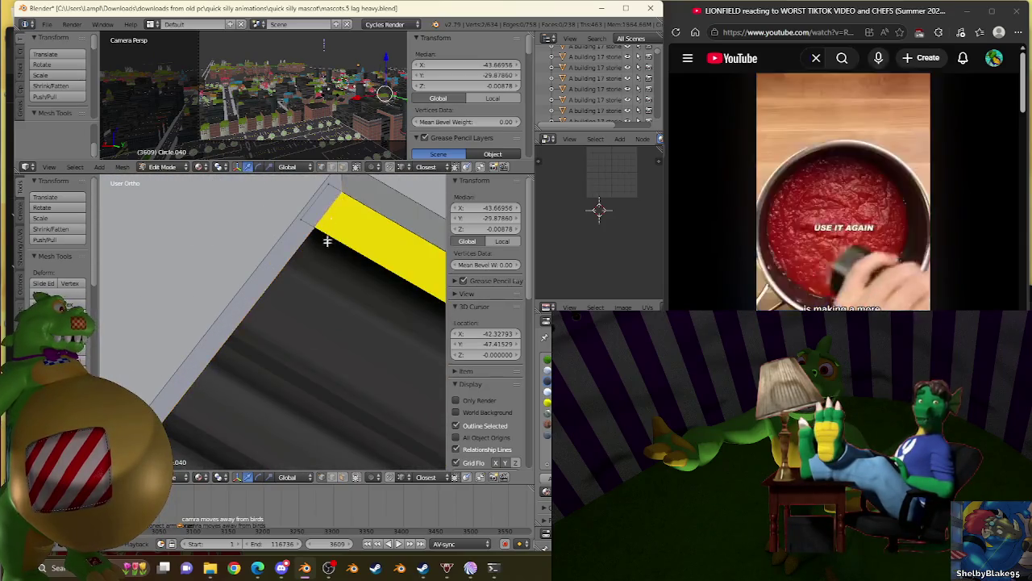
pyautogui.scroll(-5, 328, 232)
pyautogui.scroll(-5, 242, 266)
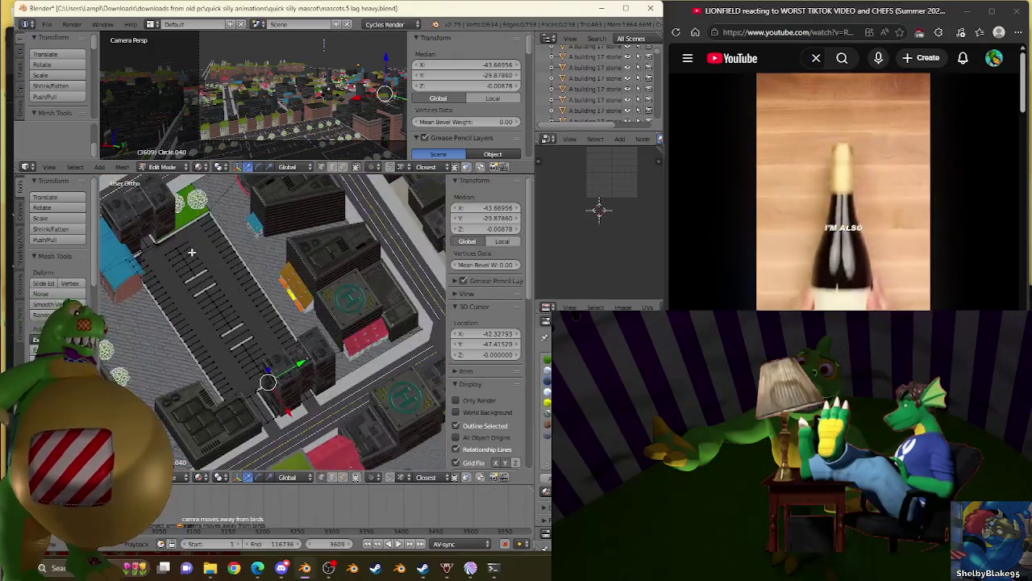
pyautogui.scroll(3, 190, 253)
pyautogui.scroll(3, 242, 258)
pyautogui.scroll(3, 282, 267)
pyautogui.scroll(3, 318, 271)
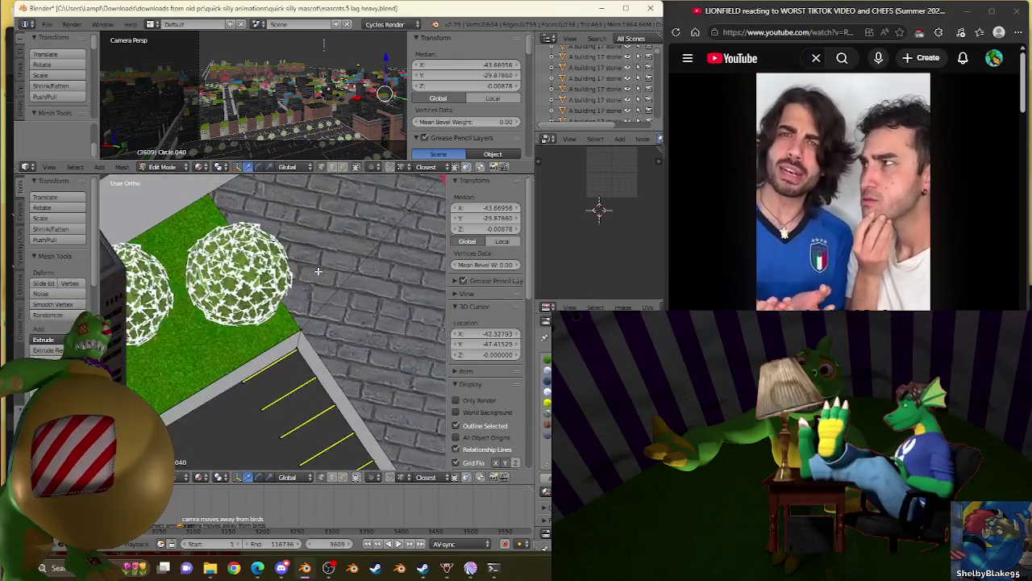
pyautogui.scroll(2, 318, 271)
pyautogui.scroll(3, 323, 291)
pyautogui.scroll(3, 384, 359)
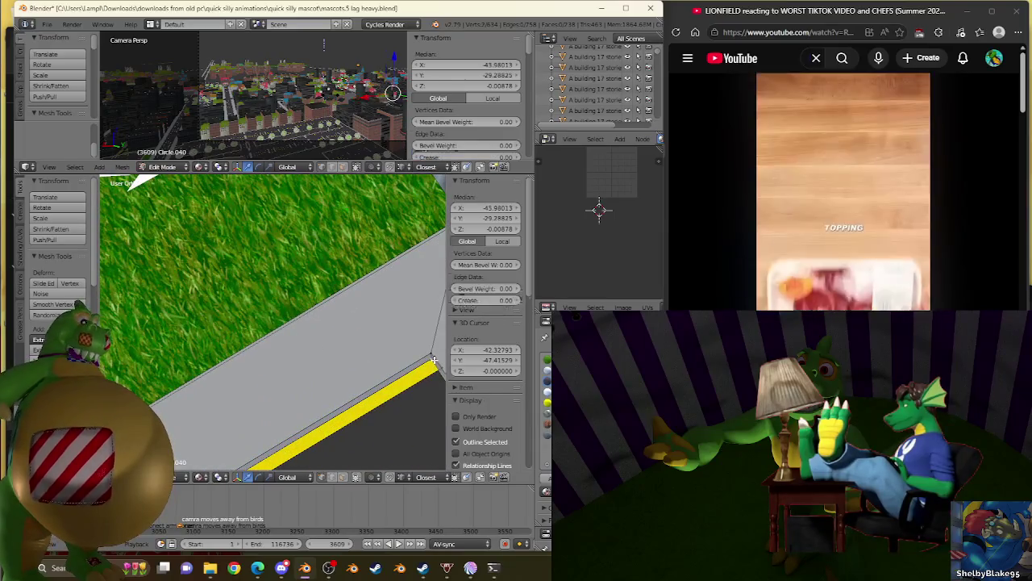
pyautogui.scroll(-3, 363, 355)
pyautogui.scroll(-4, 283, 351)
pyautogui.scroll(1, 232, 348)
# Step: Fill the selected vertices with a new face beside the yellow stripe, reaching 1039 faces
pyautogui.moveTo(232, 348); pyautogui.dragTo(373, 424, button='middle')
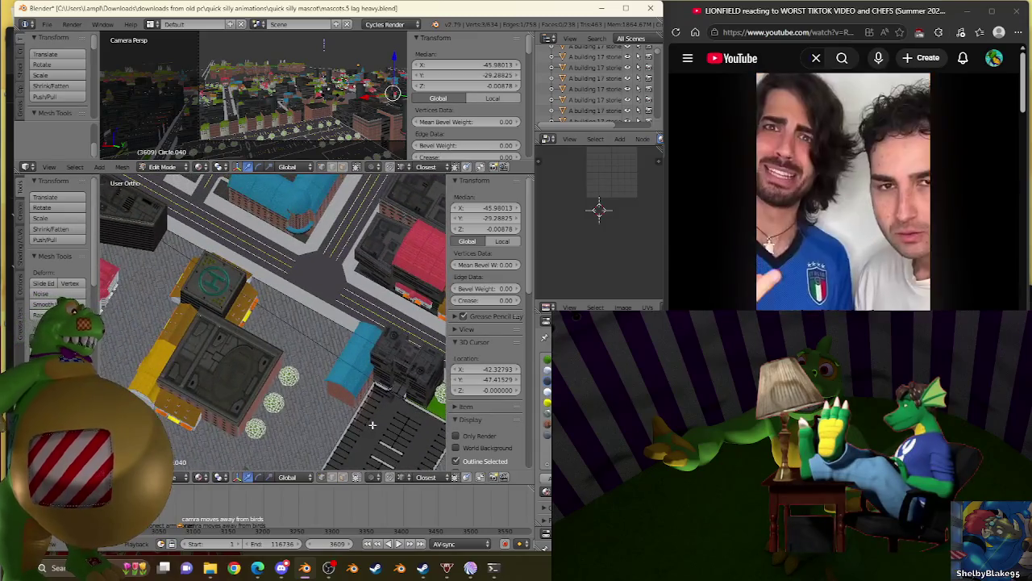
pyautogui.scroll(2, 383, 405)
pyautogui.scroll(3, 311, 343)
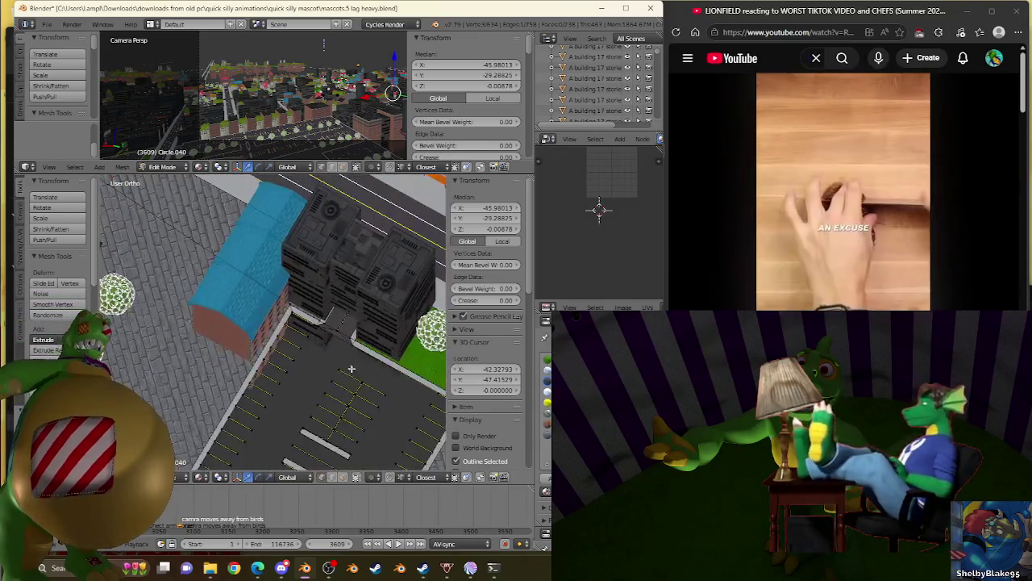
pyautogui.scroll(2, 300, 350)
pyautogui.scroll(2, 281, 357)
pyautogui.scroll(2, 278, 360)
pyautogui.moveTo(280, 313)
pyautogui.mouseDown(button='middle')
pyautogui.moveTo(431, 341)
pyautogui.moveTo(434, 406)
pyautogui.mouseUp(button='middle')
pyautogui.moveTo(372, 305); pyautogui.dragTo(288, 282, button='middle')
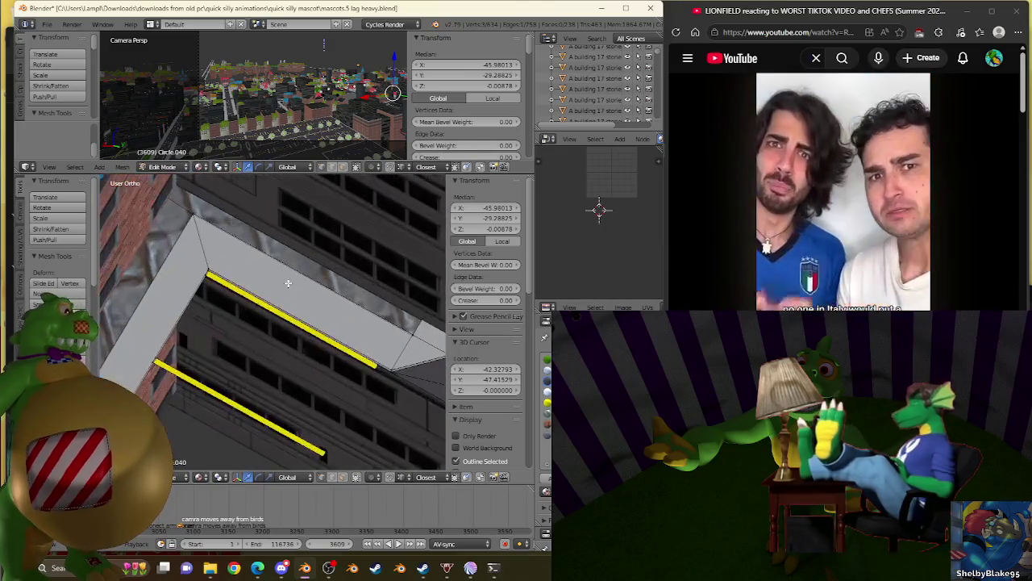
pyautogui.scroll(2, 288, 282)
pyautogui.scroll(2, 334, 321)
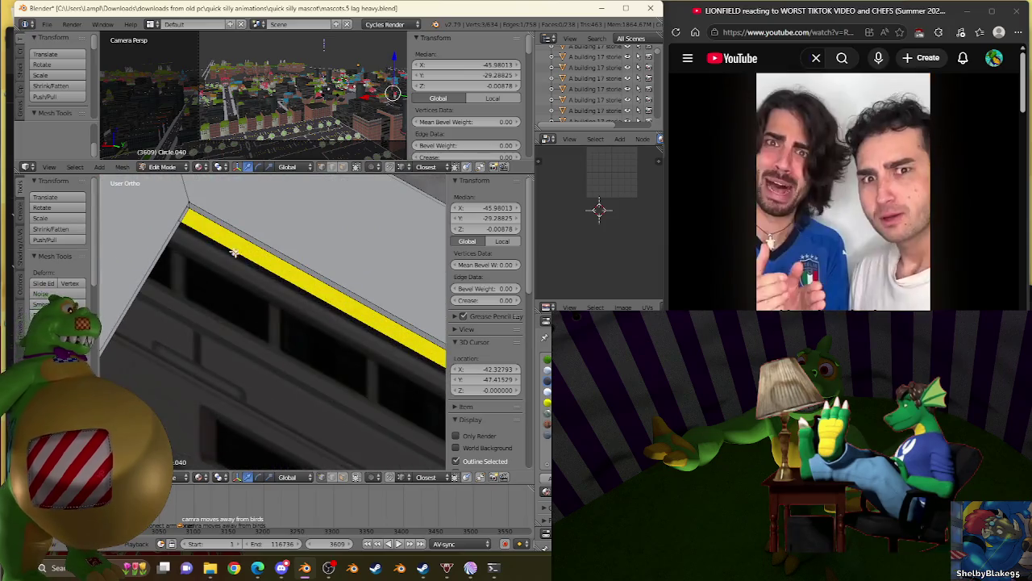
pyautogui.press('f')
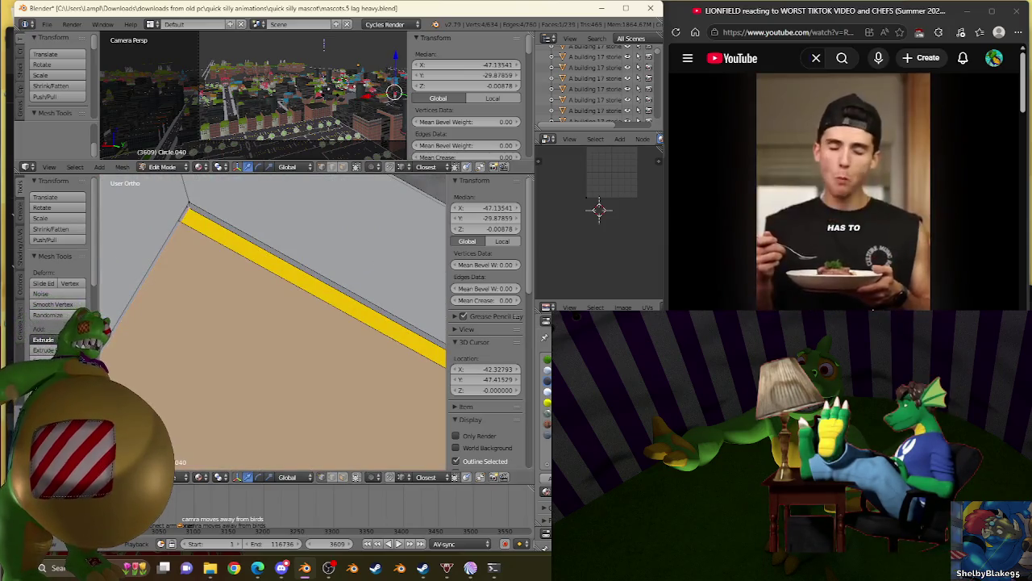
pyautogui.scroll(-4, 308, 306)
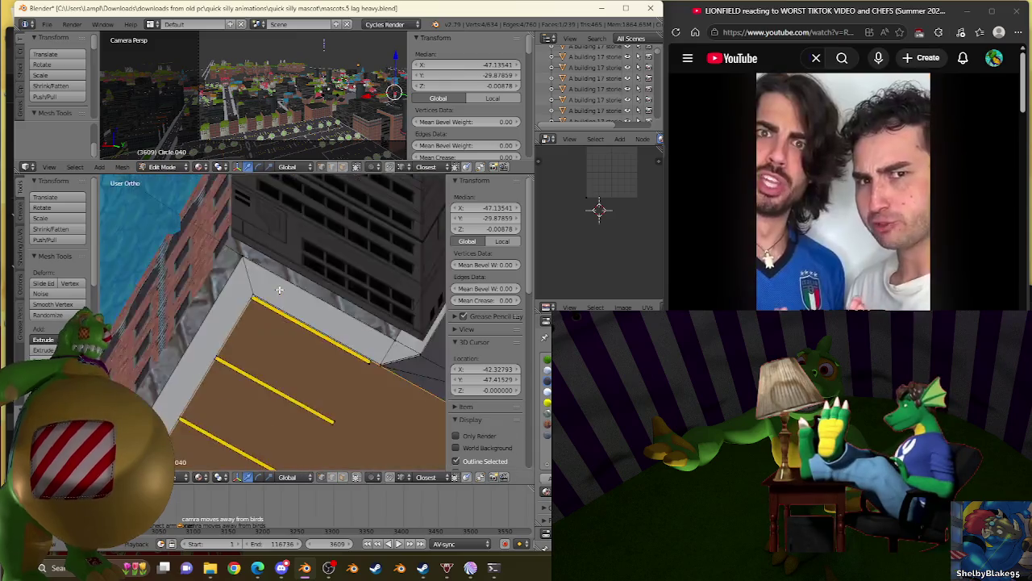
pyautogui.scroll(-5, 279, 289)
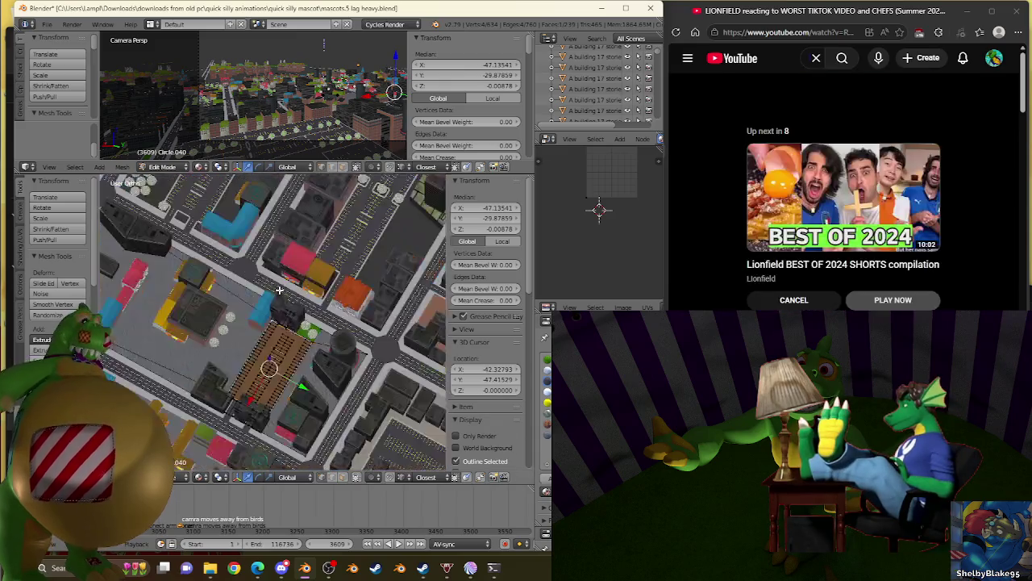
# Step: Turn off autoplay and browse the Lionfield channel's video list
pyautogui.click(794, 299)
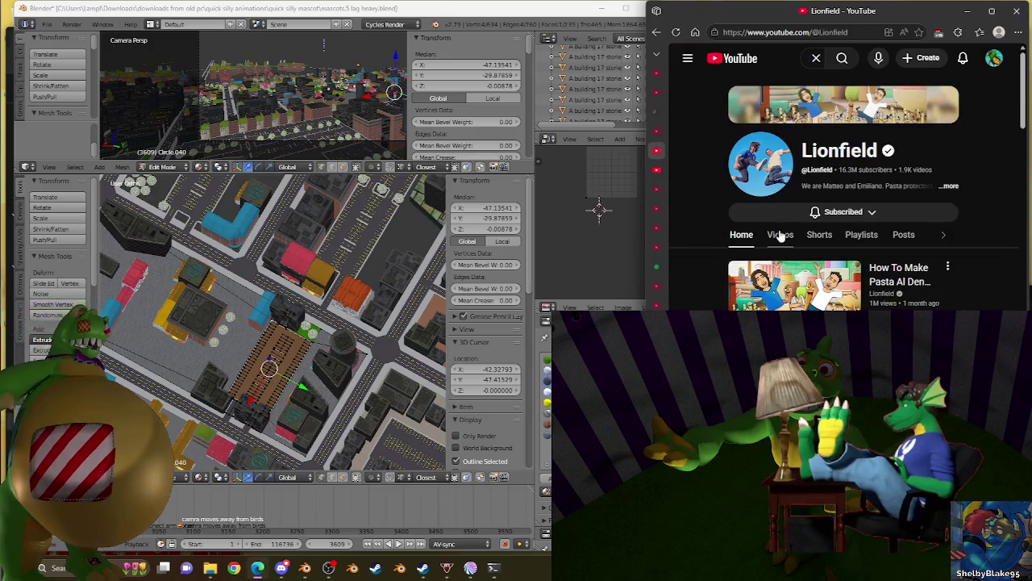
pyautogui.click(780, 234)
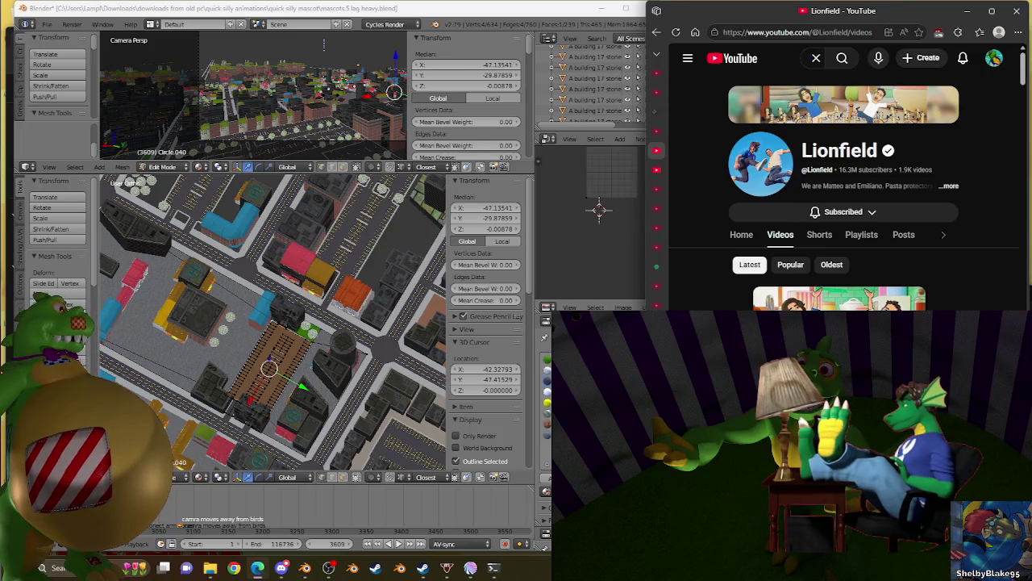
pyautogui.scroll(-3, 839, 201)
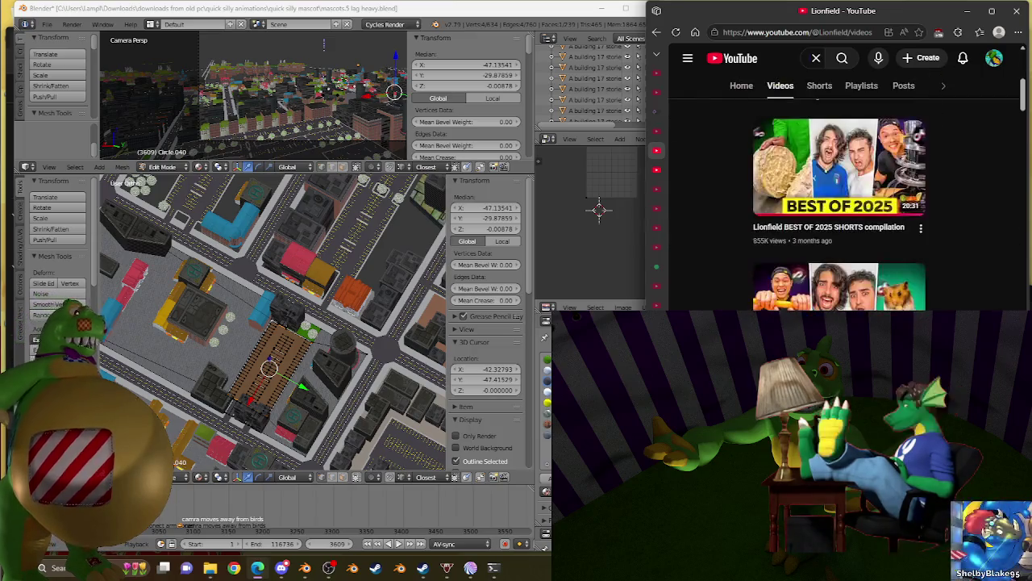
pyautogui.scroll(2, 839, 201)
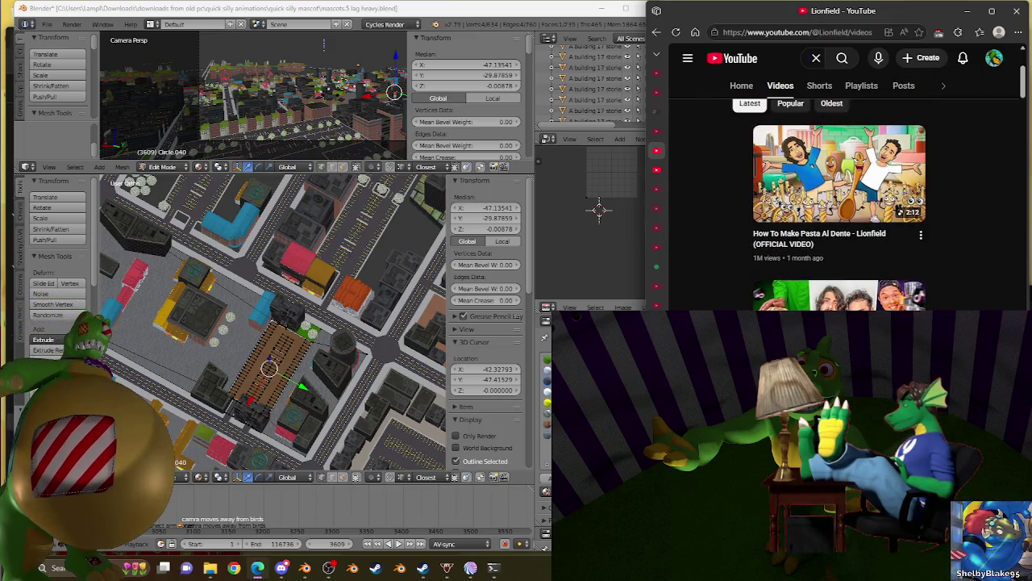
pyautogui.scroll(-3, 1003, 253)
pyautogui.scroll(2, 1002, 253)
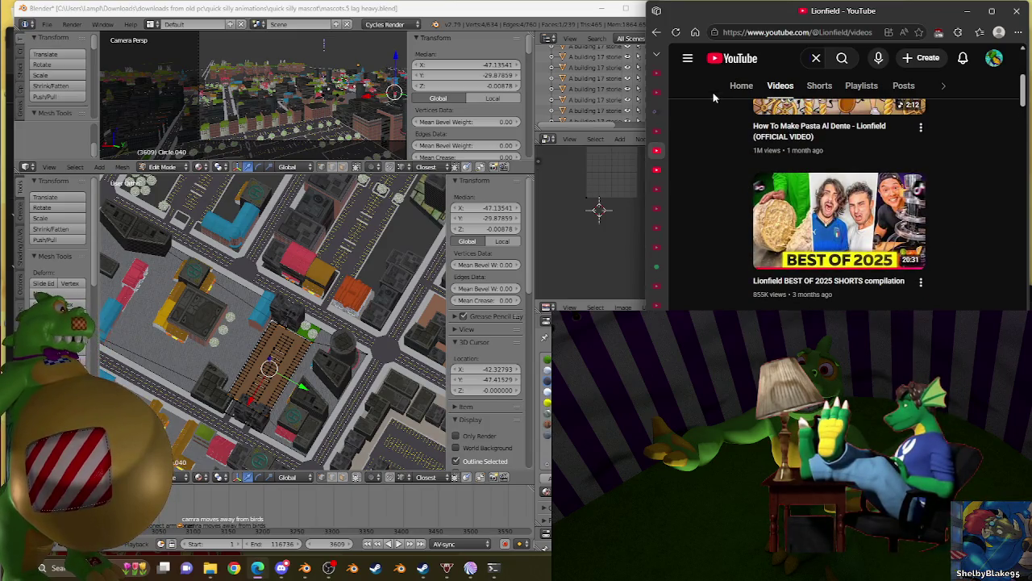
# Step: Go back to the YouTube home page and scroll through the feed
pyautogui.click(731, 63)
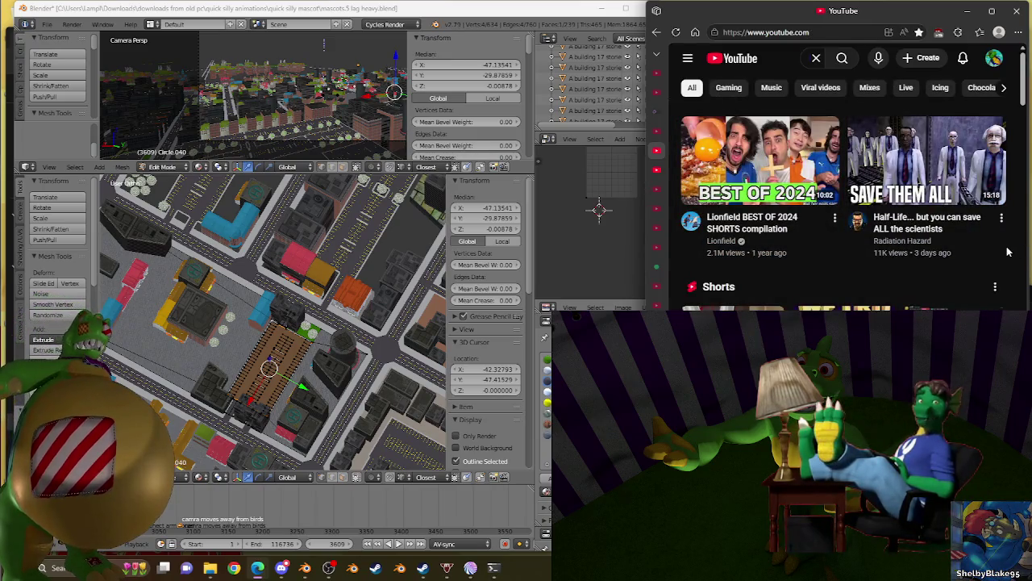
pyautogui.scroll(-5, 1012, 249)
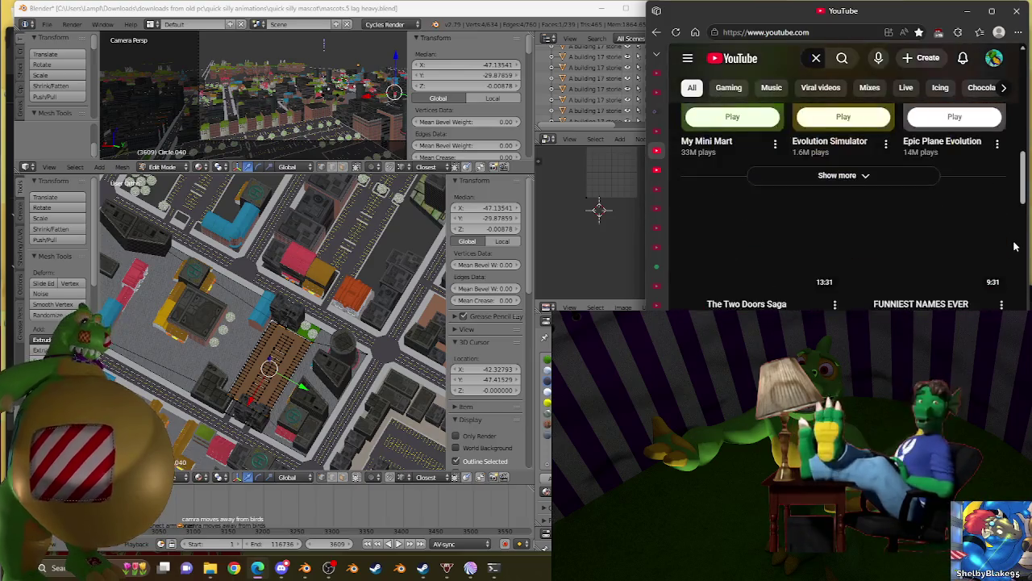
pyautogui.scroll(-2, 1016, 246)
pyautogui.scroll(-3, 1016, 246)
pyautogui.scroll(5, 1017, 243)
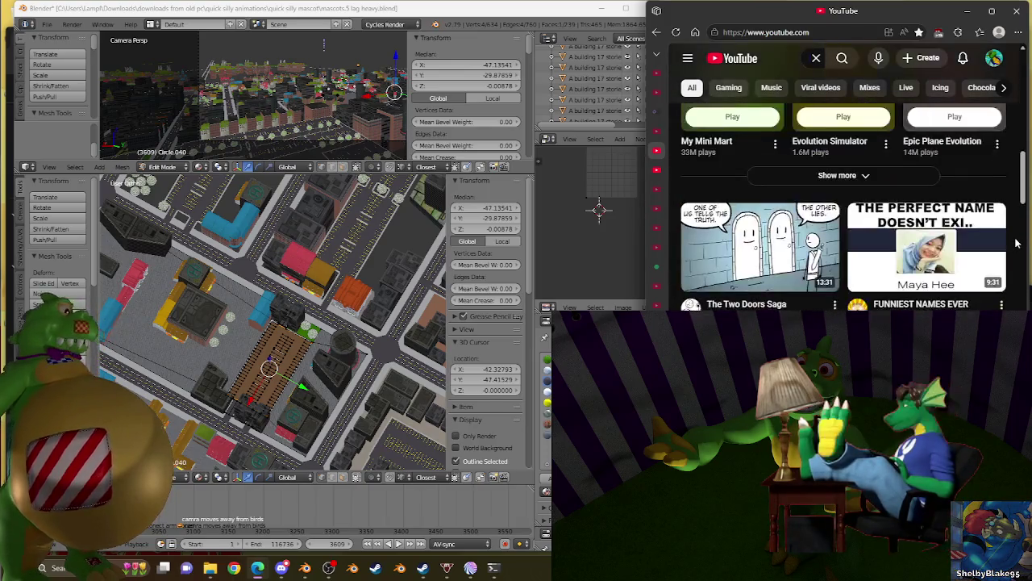
pyautogui.scroll(5, 887, 161)
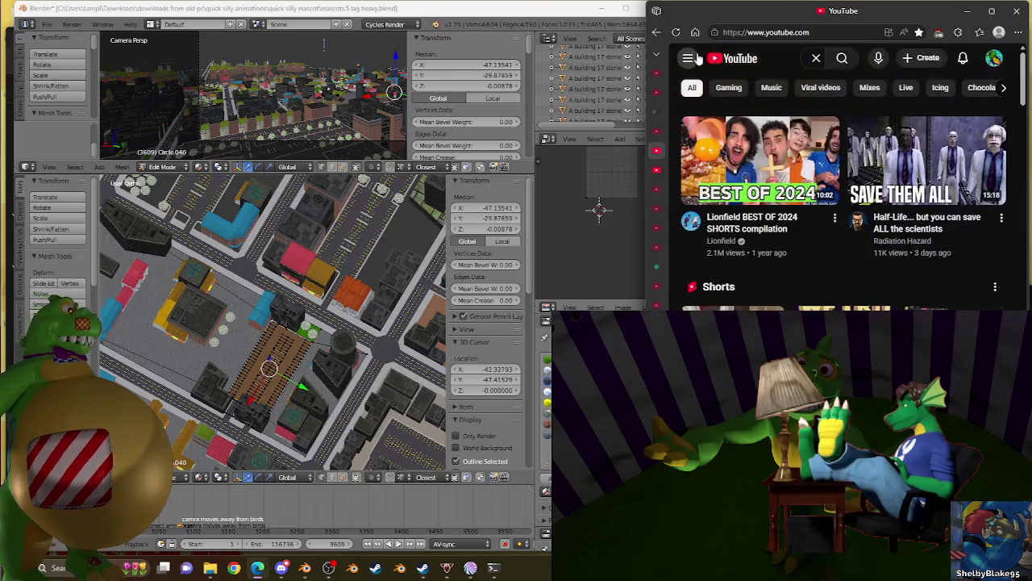
# Step: Return to the Lionfield channel and scroll down its Shorts grid
pyautogui.click(659, 33)
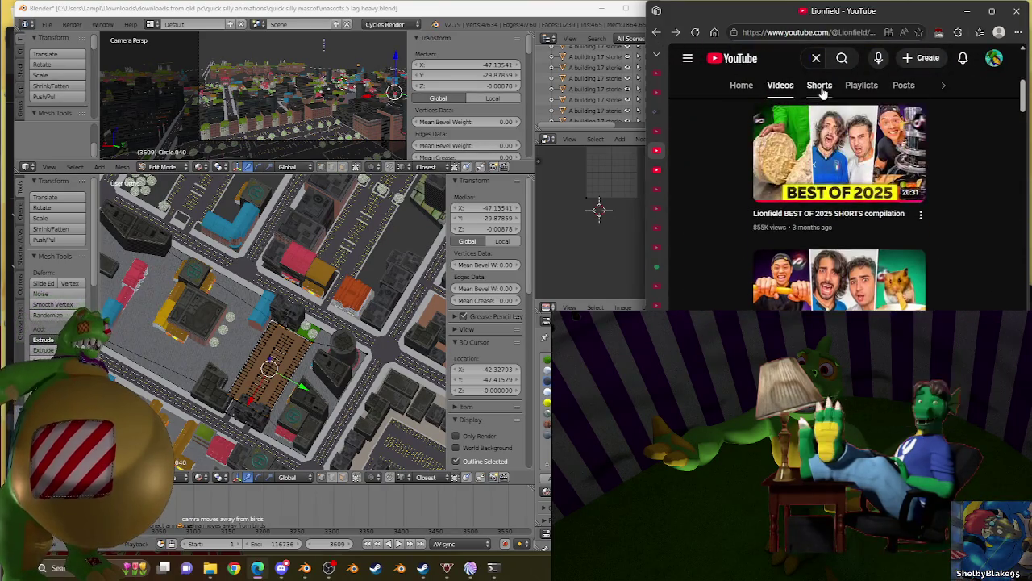
pyautogui.scroll(-2, 1004, 184)
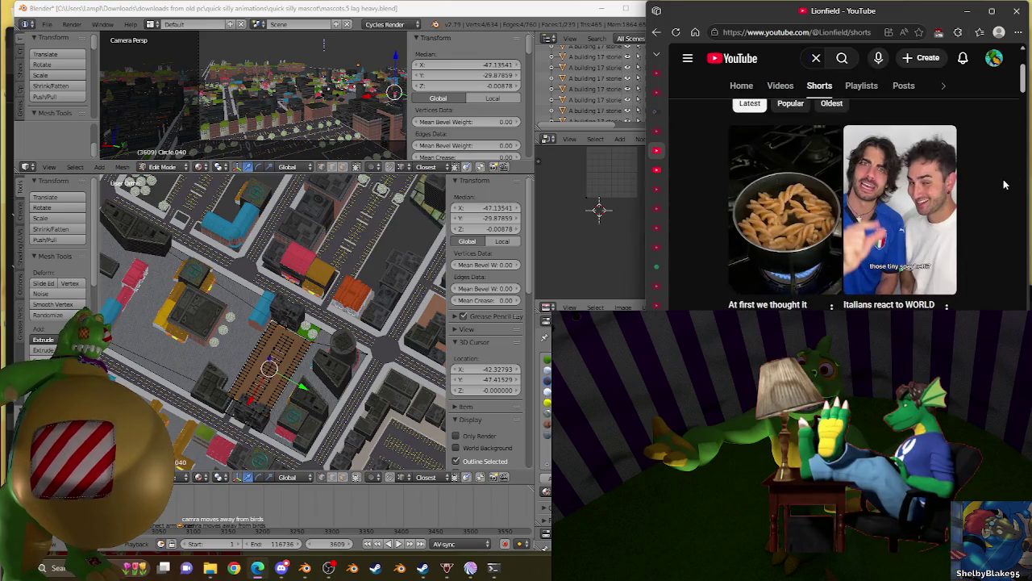
pyautogui.scroll(-2, 1004, 184)
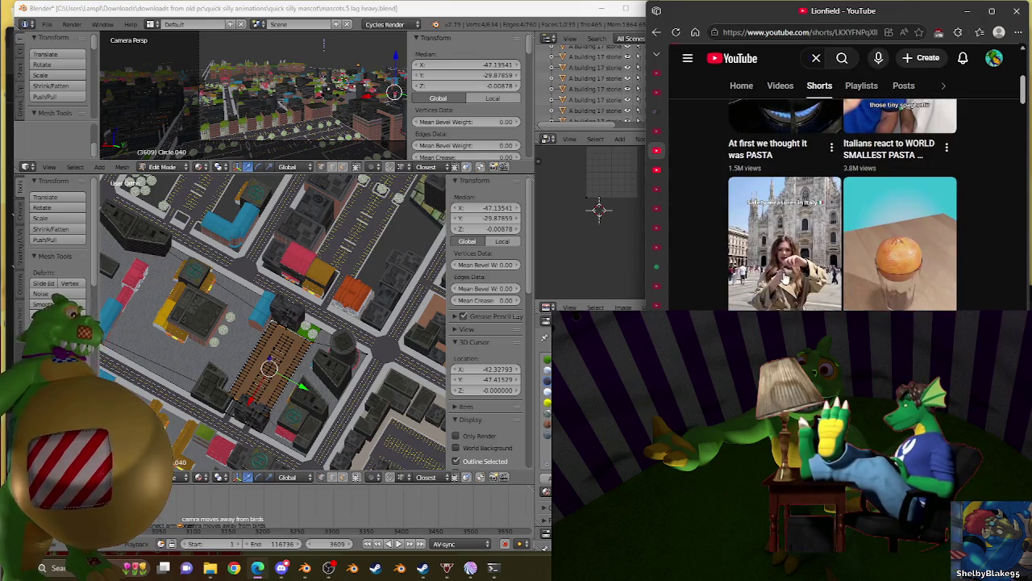
# Step: Play the Milan cathedral Short and advance through Shorts to 'Italians go to WALMART'
pyautogui.click(784, 277)
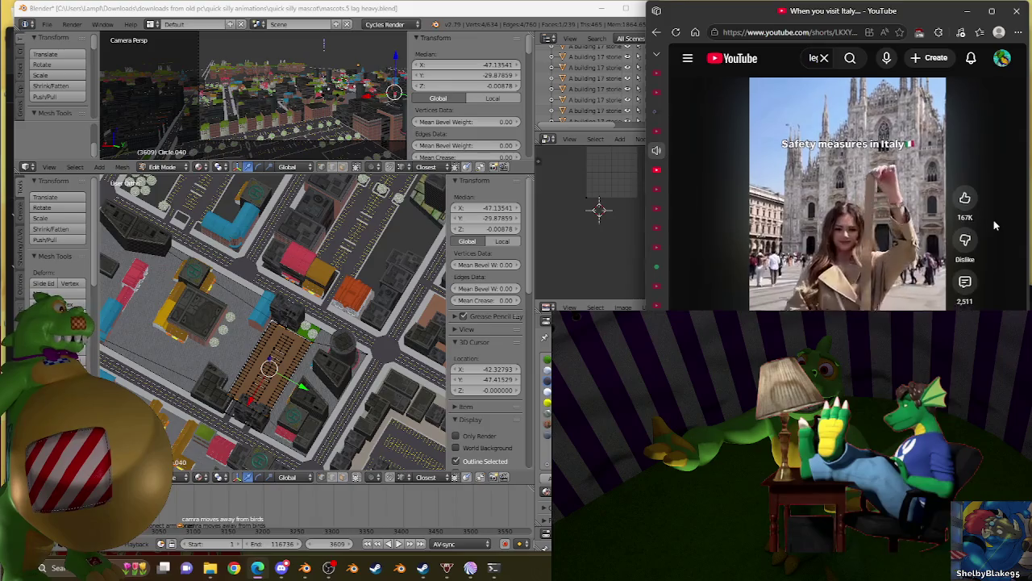
pyautogui.scroll(-1, 995, 222)
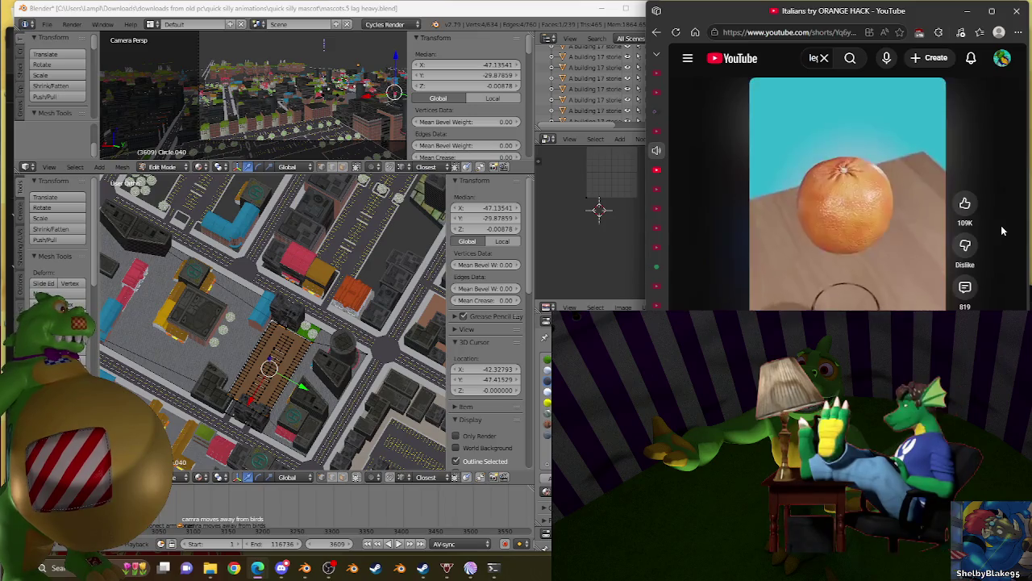
pyautogui.scroll(-1, 1004, 231)
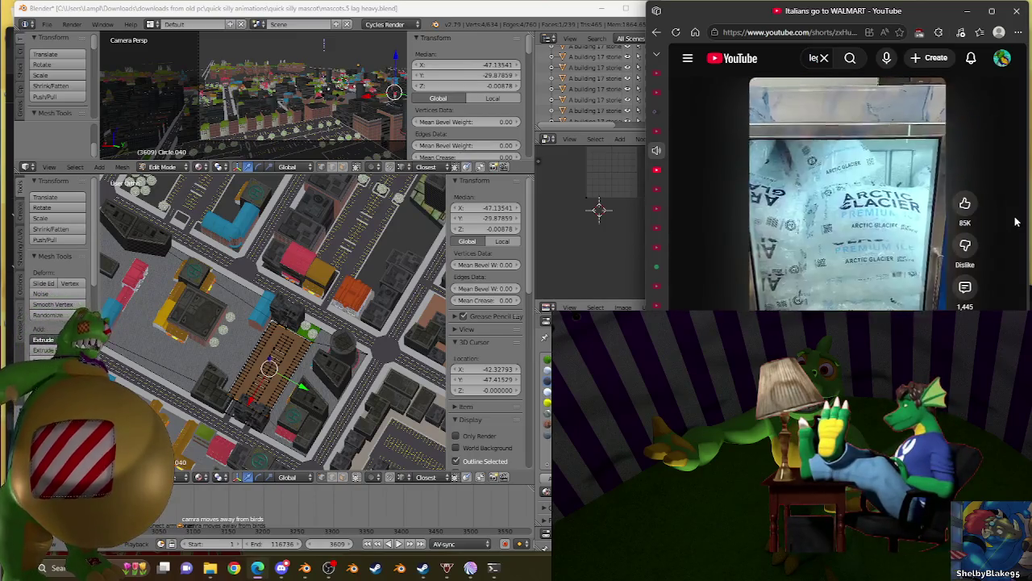
pyautogui.scroll(-1, 1016, 222)
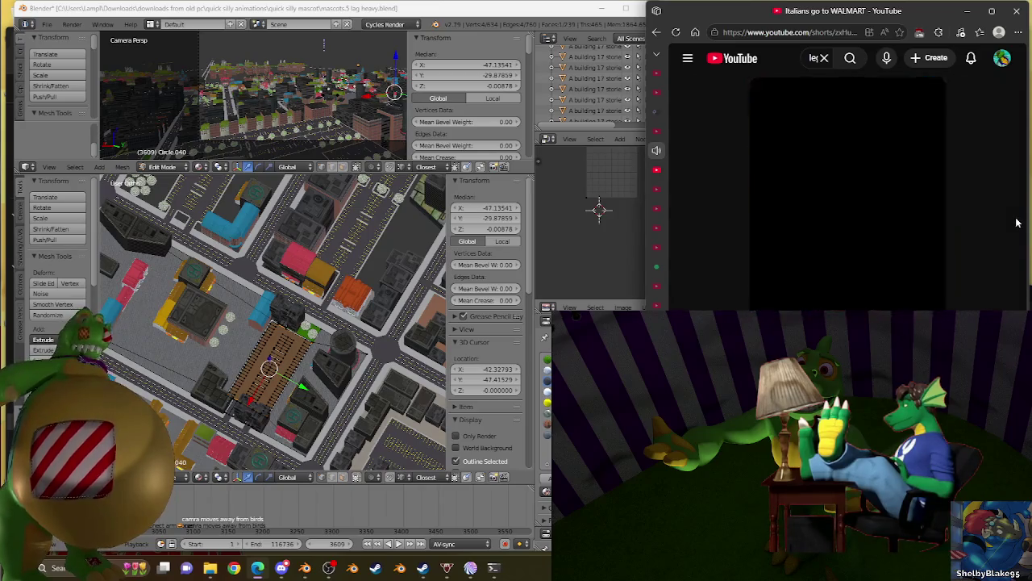
# Step: Scroll through Shorts past 'That's a GIANT FRIED BALL of DOUGH' to 'Italians try VIRAL COFFEE DRINK'
pyautogui.scroll(1, 1016, 222)
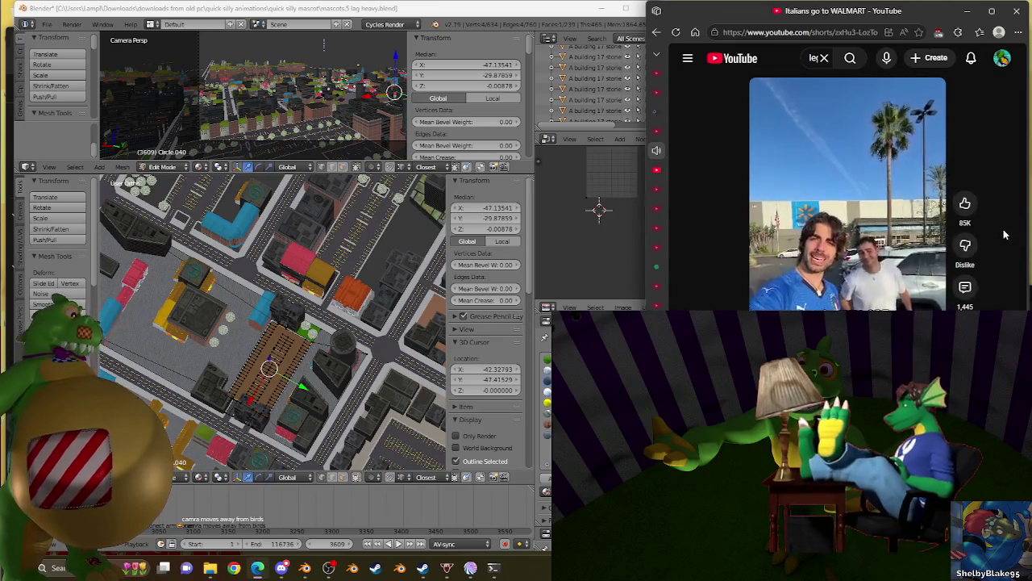
pyautogui.scroll(-1, 1008, 230)
pyautogui.scroll(1, 1003, 229)
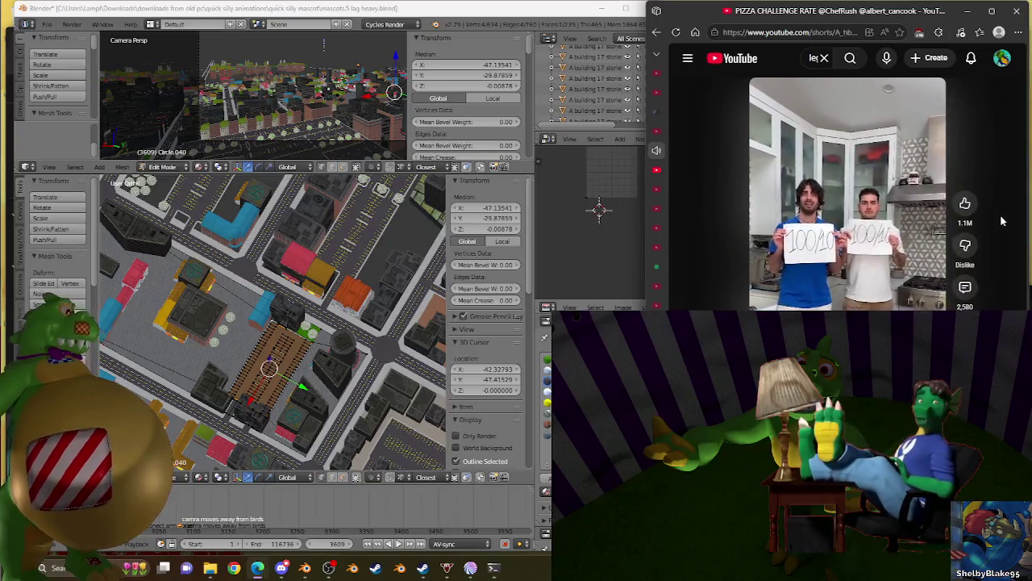
pyautogui.scroll(-1, 1003, 220)
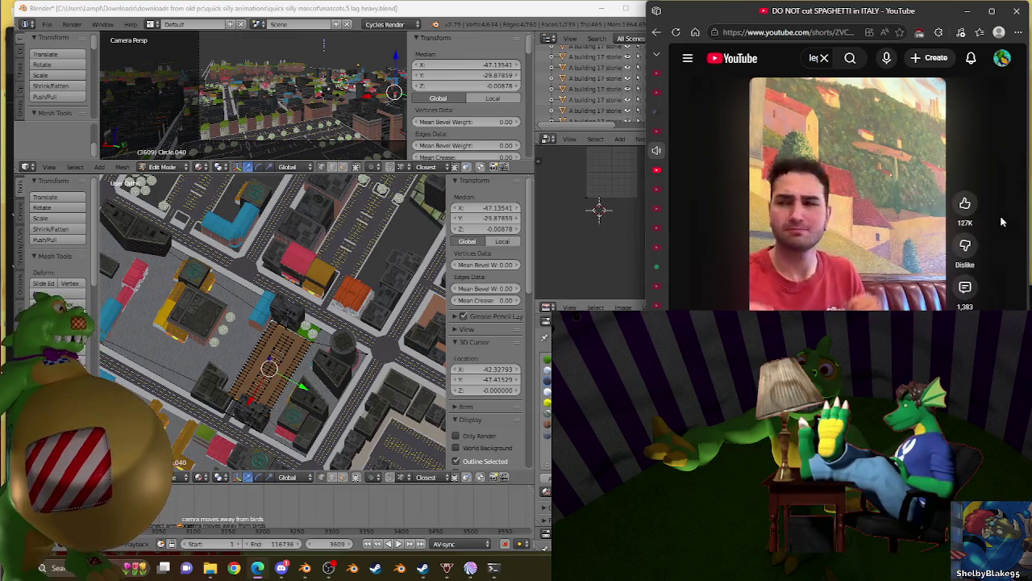
pyautogui.scroll(-1, 1003, 222)
pyautogui.scroll(-1, 1002, 221)
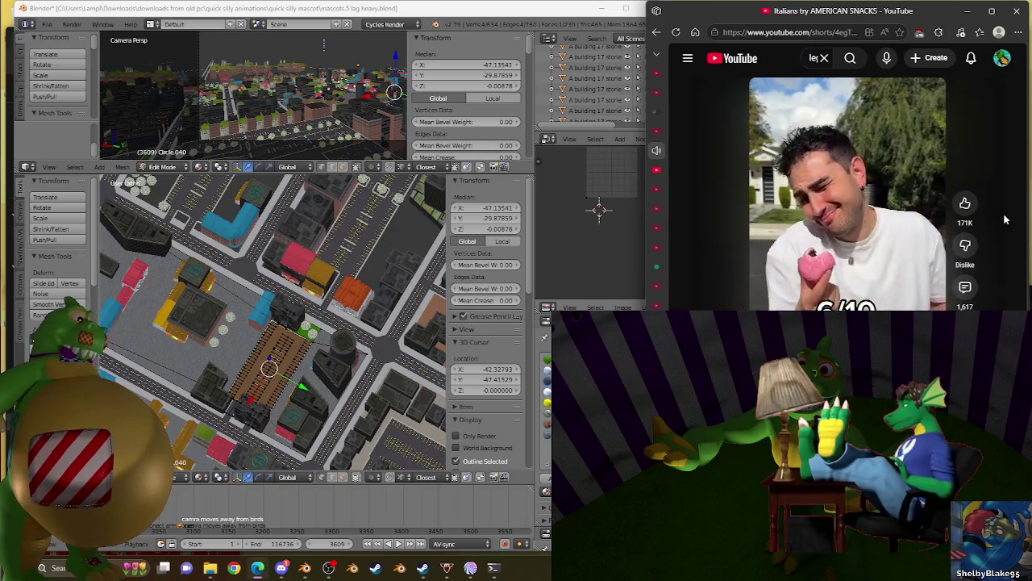
pyautogui.scroll(-1, 1005, 218)
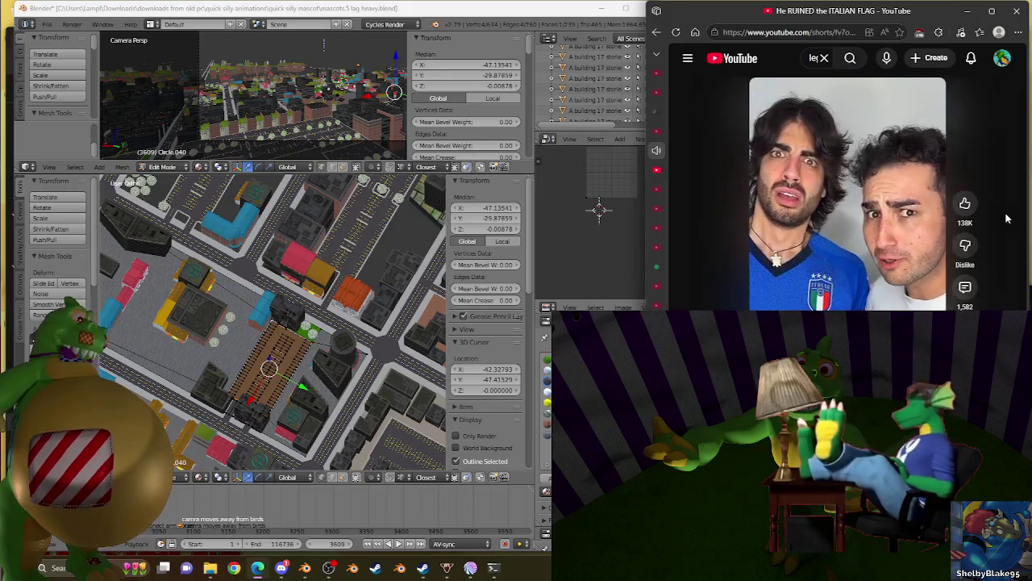
pyautogui.scroll(-1, 1007, 219)
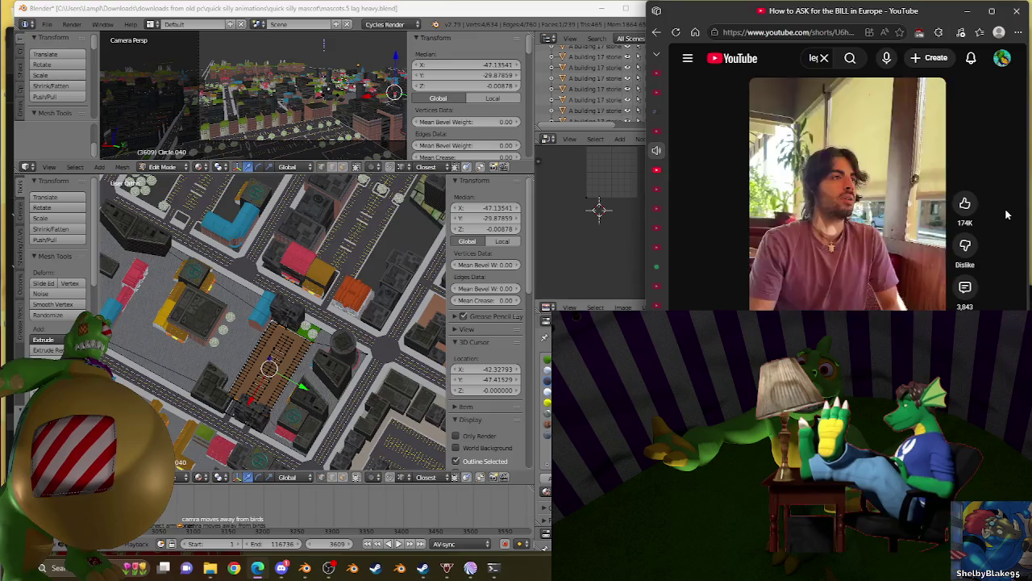
pyautogui.scroll(-1, 1006, 214)
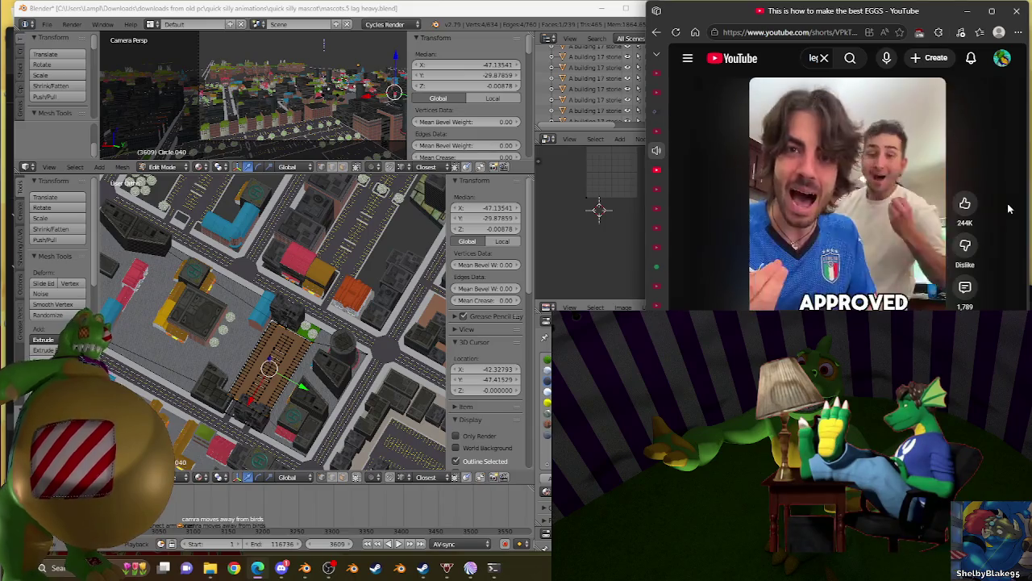
pyautogui.scroll(-1, 1008, 209)
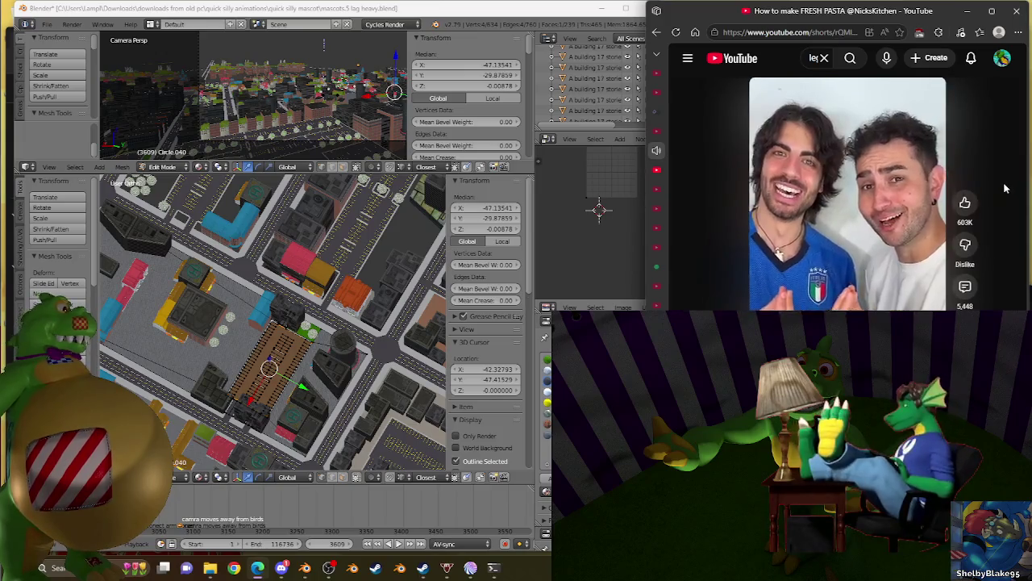
pyautogui.scroll(-1, 1004, 187)
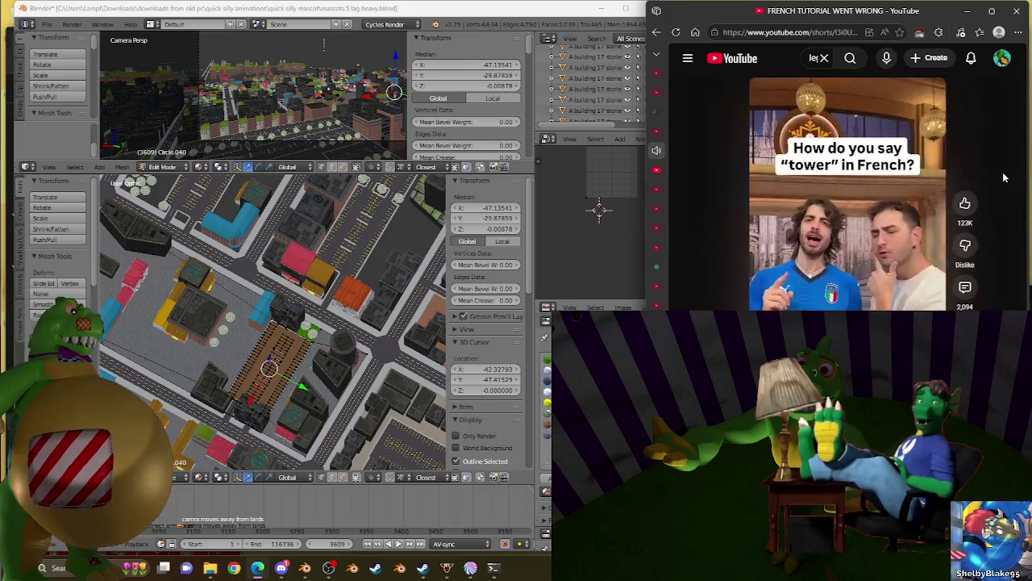
pyautogui.scroll(-1, 1004, 180)
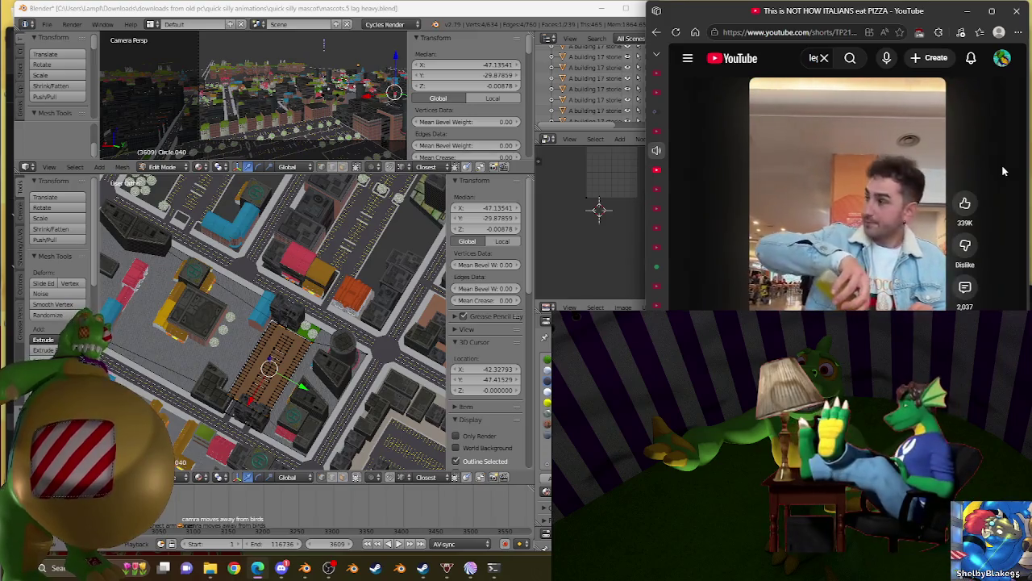
pyautogui.scroll(-1, 1004, 171)
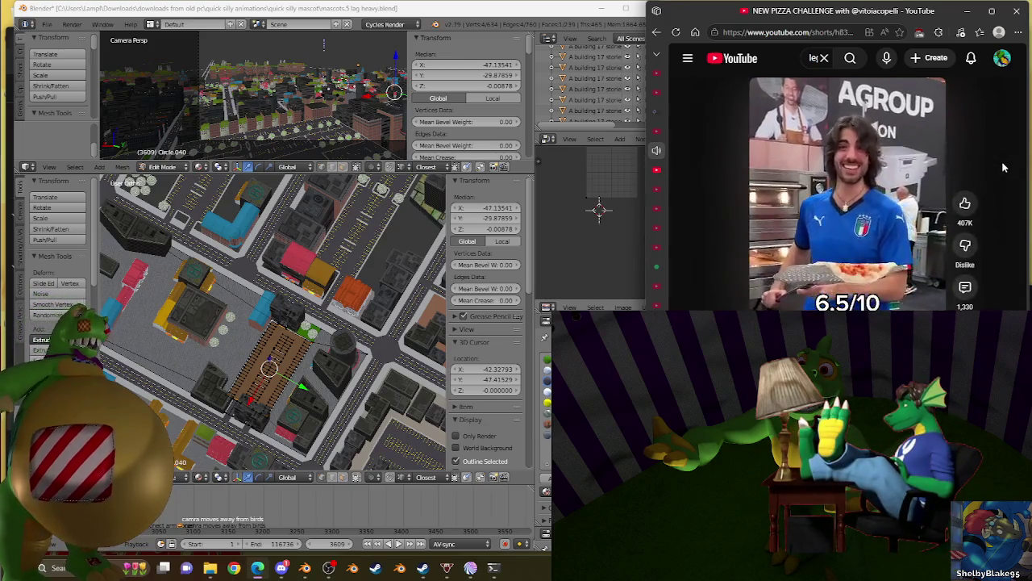
pyautogui.scroll(-1, 1004, 167)
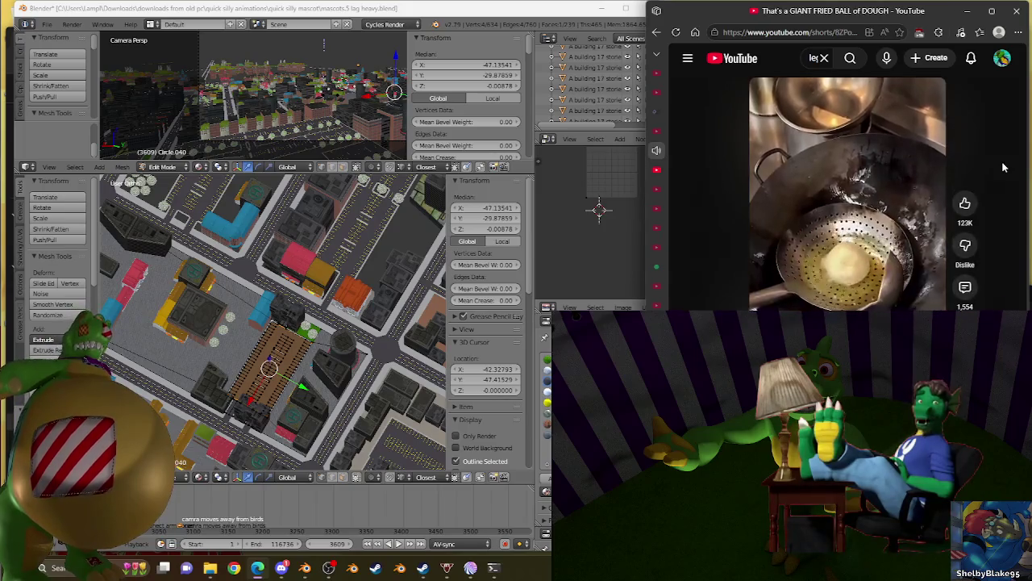
pyautogui.scroll(-1, 1004, 167)
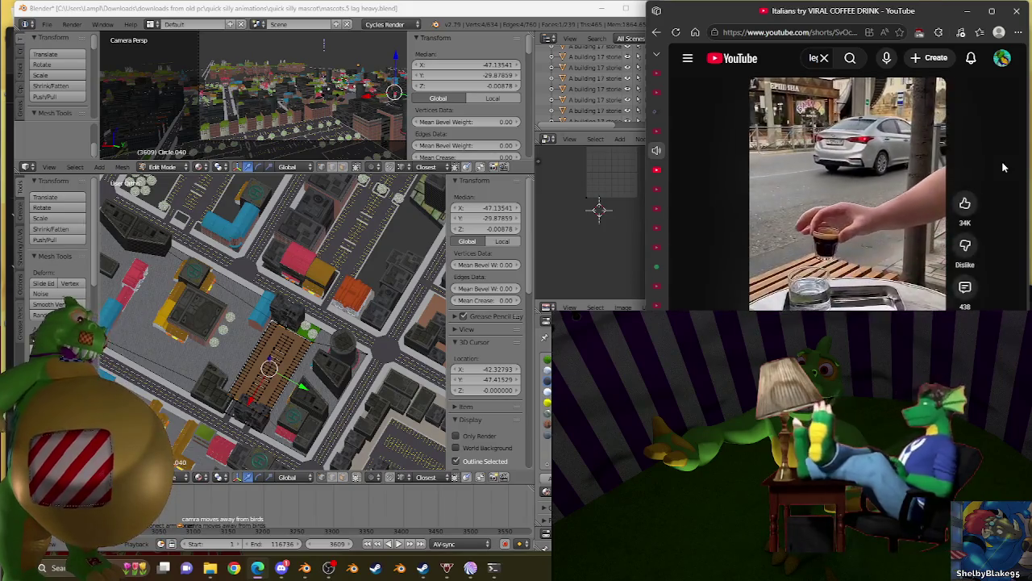
pyautogui.scroll(1, 1004, 167)
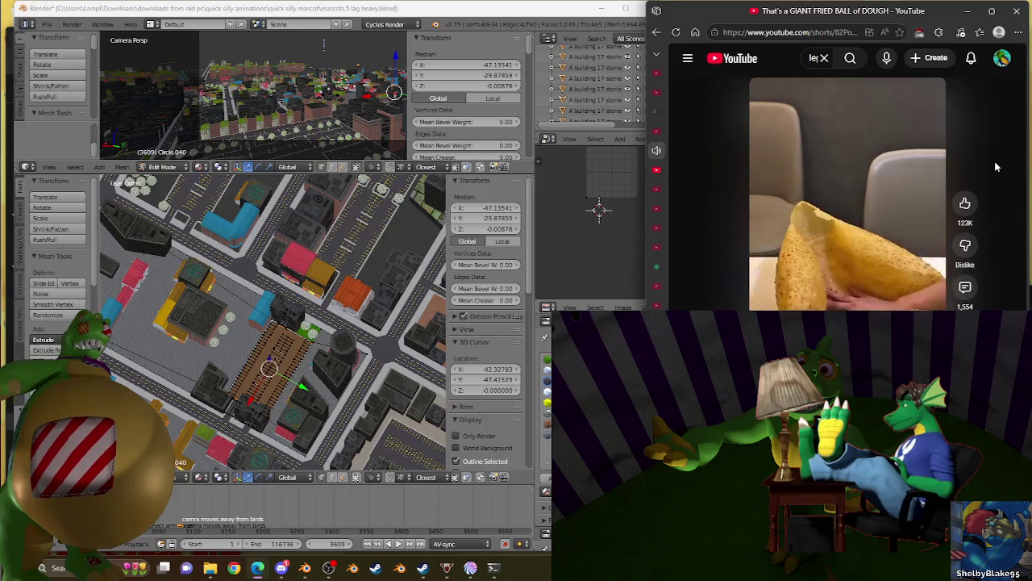
# Step: Leave Shorts for the YouTube home feed and scroll down through it
pyautogui.click(748, 59)
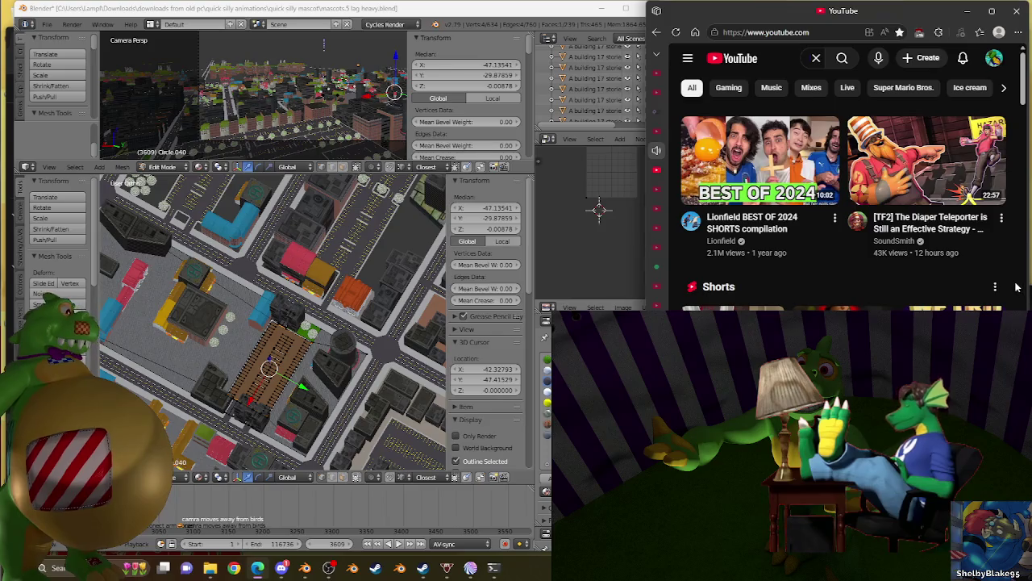
pyautogui.scroll(-2, 1014, 281)
pyautogui.scroll(-2, 1014, 282)
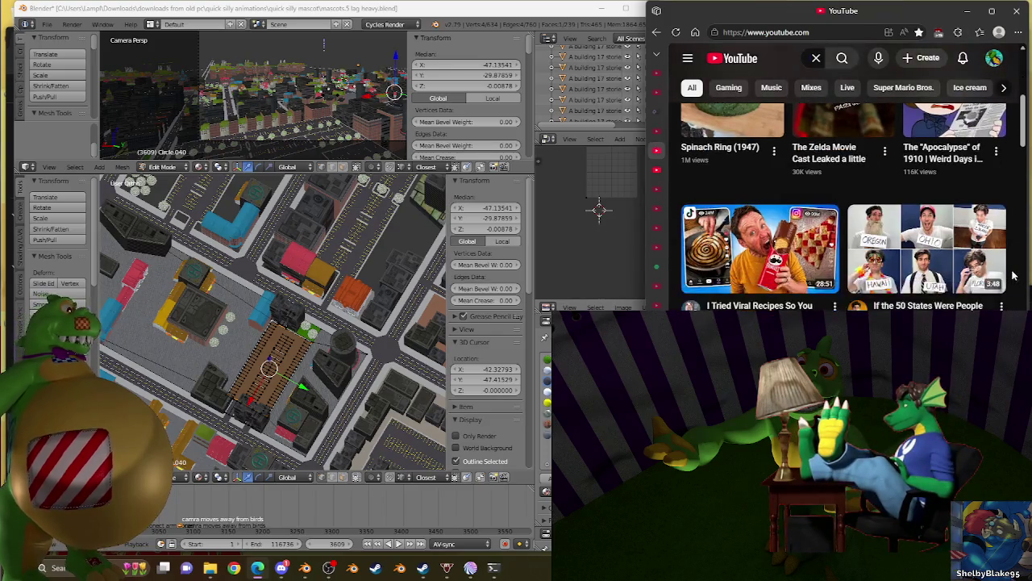
pyautogui.scroll(-2, 1013, 275)
pyautogui.scroll(-2, 1014, 275)
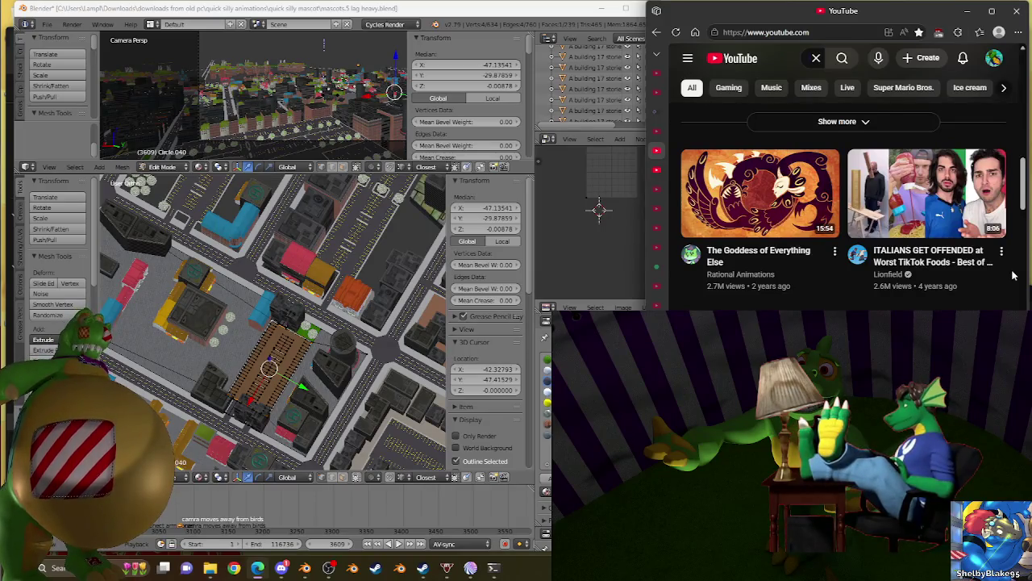
pyautogui.scroll(-1, 1014, 275)
pyautogui.scroll(-2, 1014, 275)
pyautogui.scroll(-1, 1014, 275)
pyautogui.scroll(-1, 1013, 275)
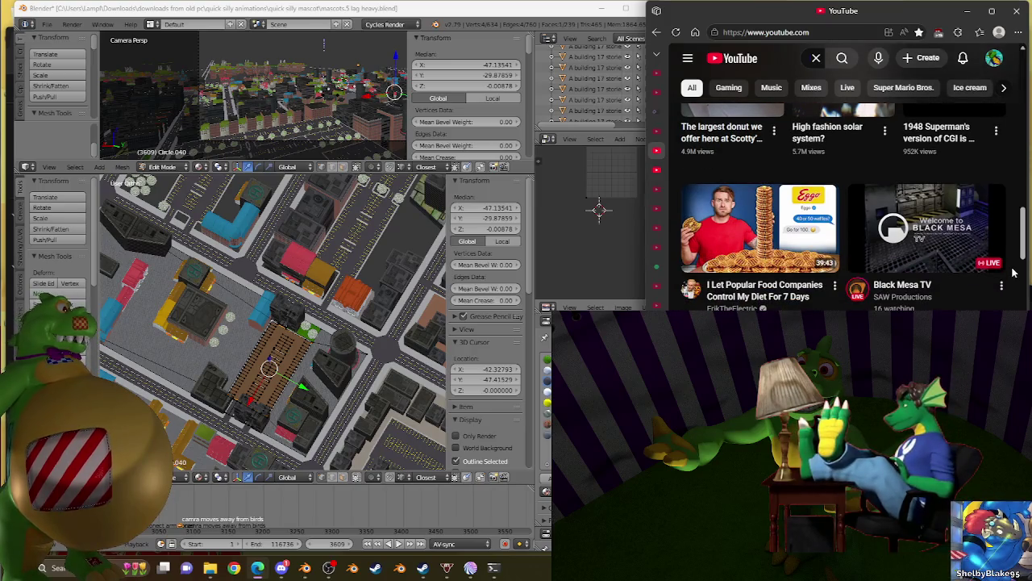
pyautogui.scroll(-2, 1014, 273)
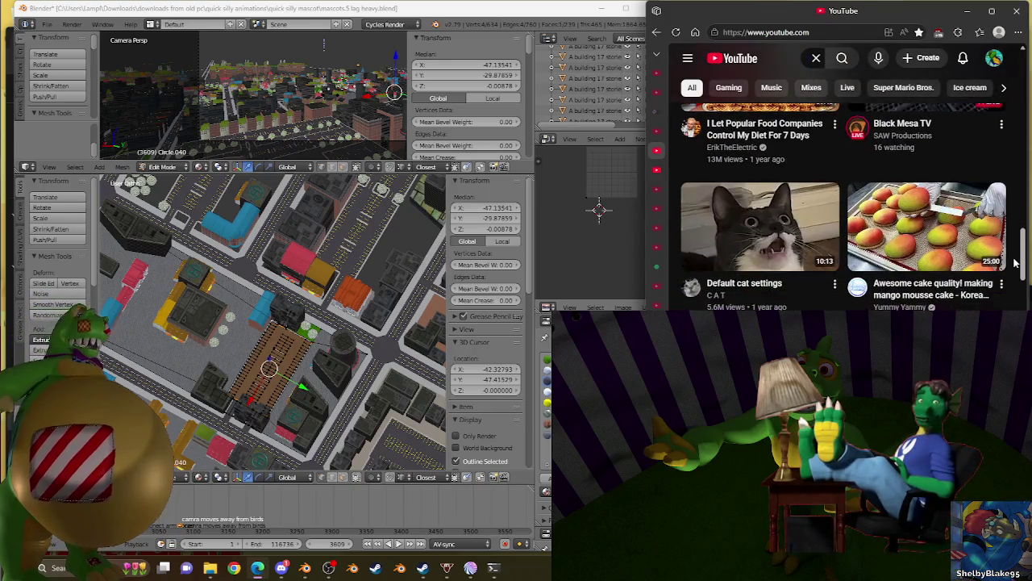
pyautogui.scroll(-2, 1015, 262)
pyautogui.scroll(-1, 1016, 262)
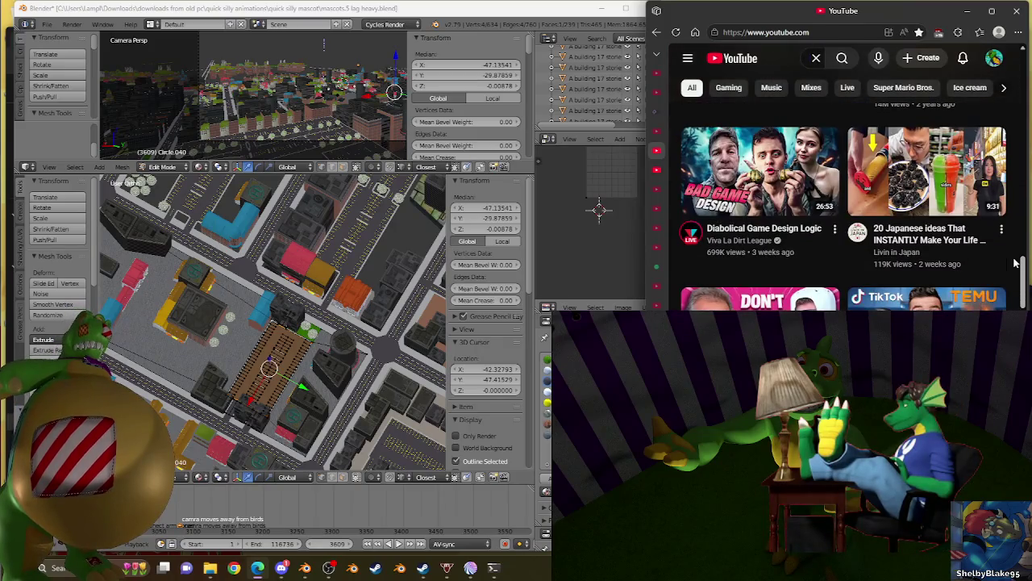
pyautogui.scroll(-1, 1016, 262)
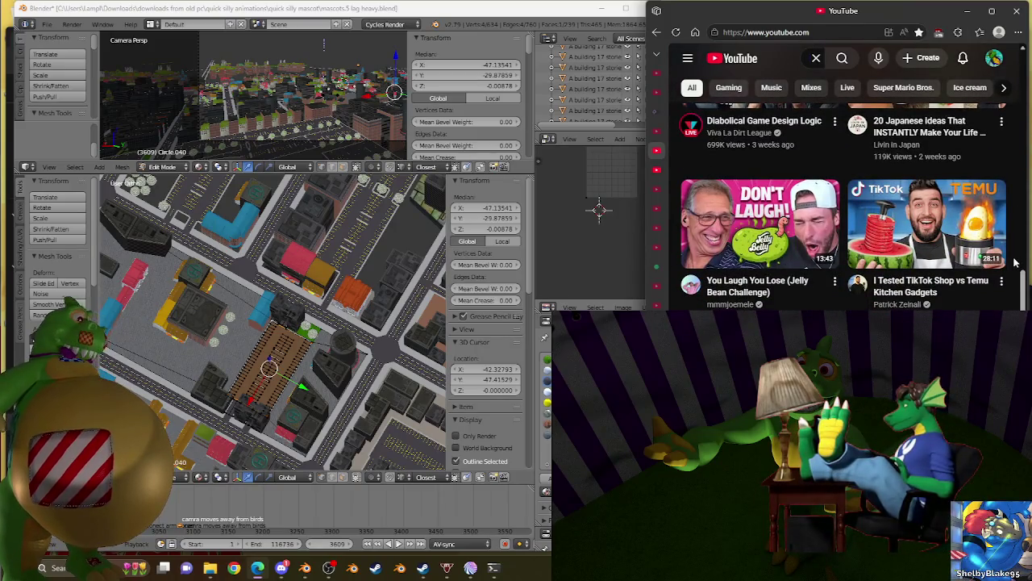
pyautogui.scroll(-1, 1015, 262)
pyautogui.scroll(-2, 1015, 262)
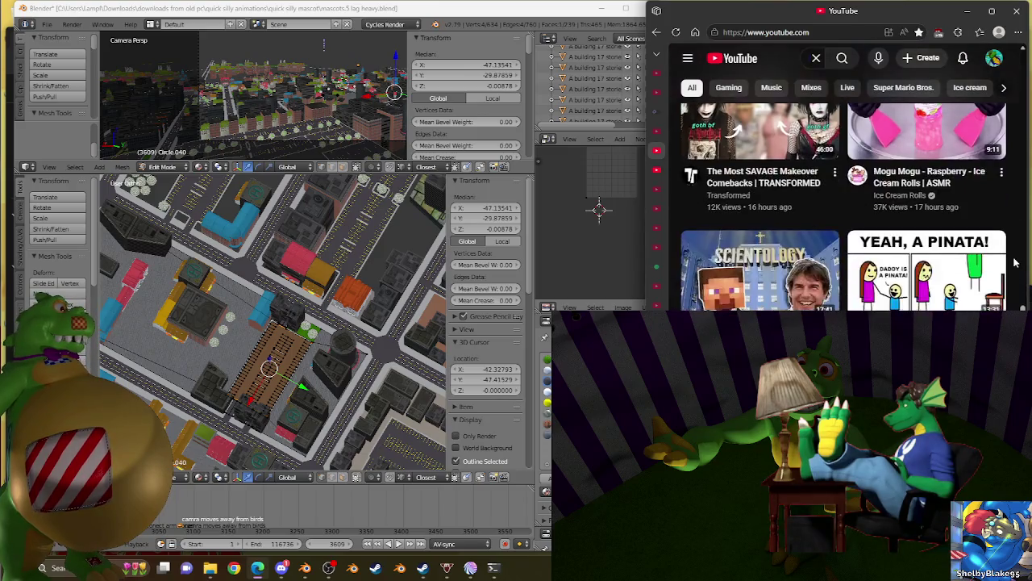
pyautogui.scroll(-2, 1016, 262)
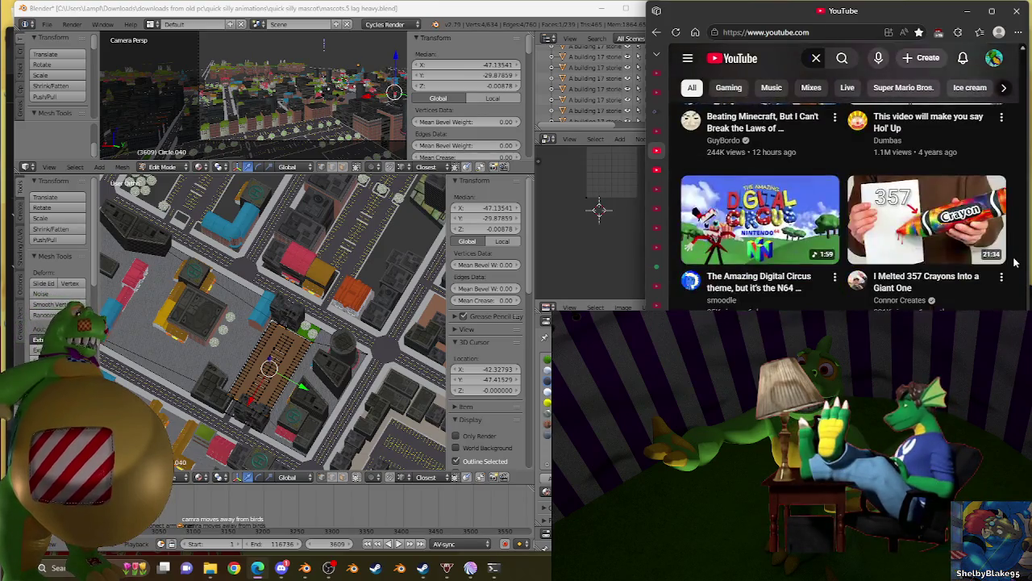
pyautogui.scroll(-2, 1015, 262)
pyautogui.scroll(-1, 1015, 262)
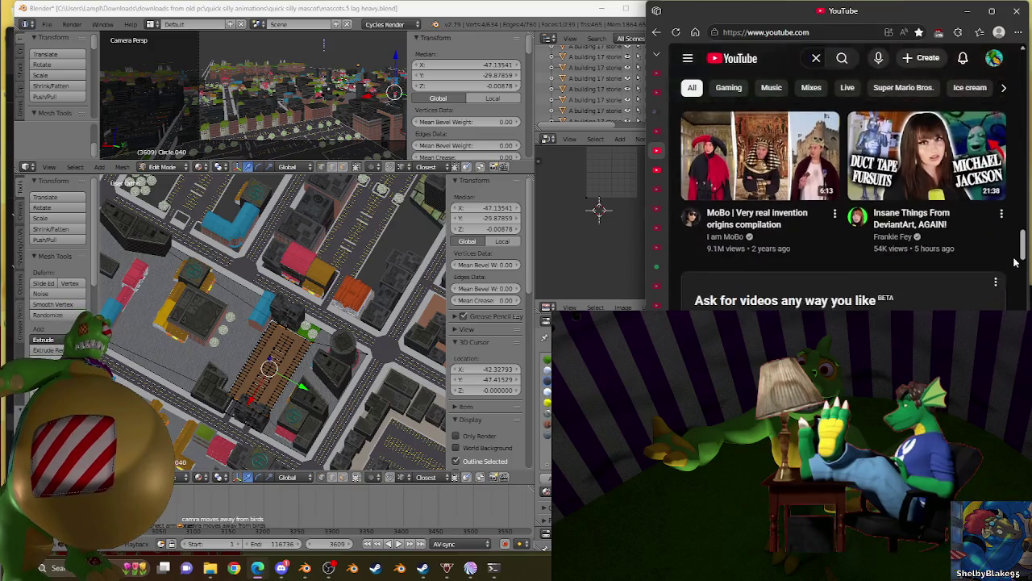
# Step: Find and open 'I Made My Mailbox Smaller Everyday til the Mailman Noticed!' from the feed
pyautogui.scroll(1, 1016, 262)
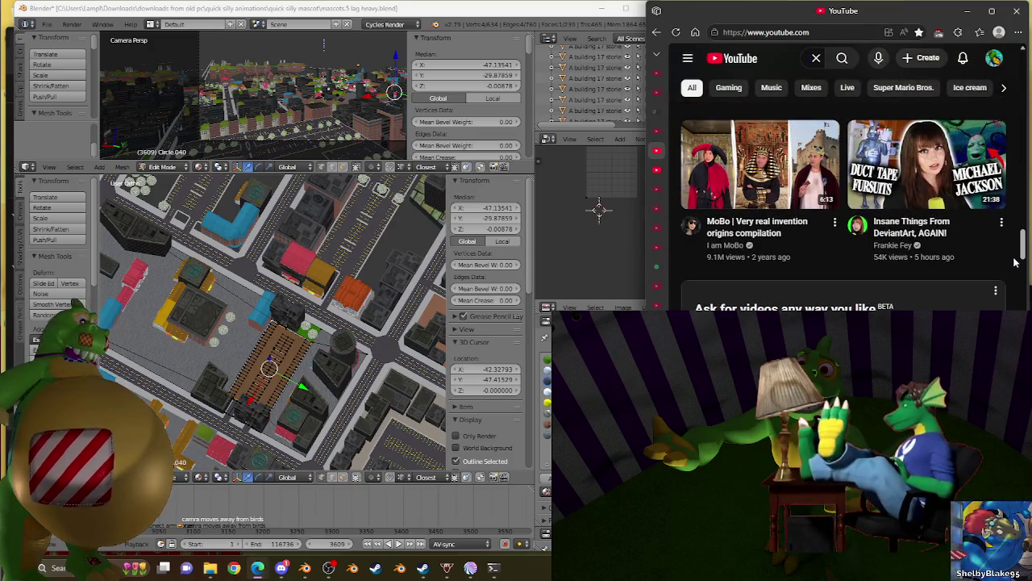
pyautogui.scroll(-2, 1015, 262)
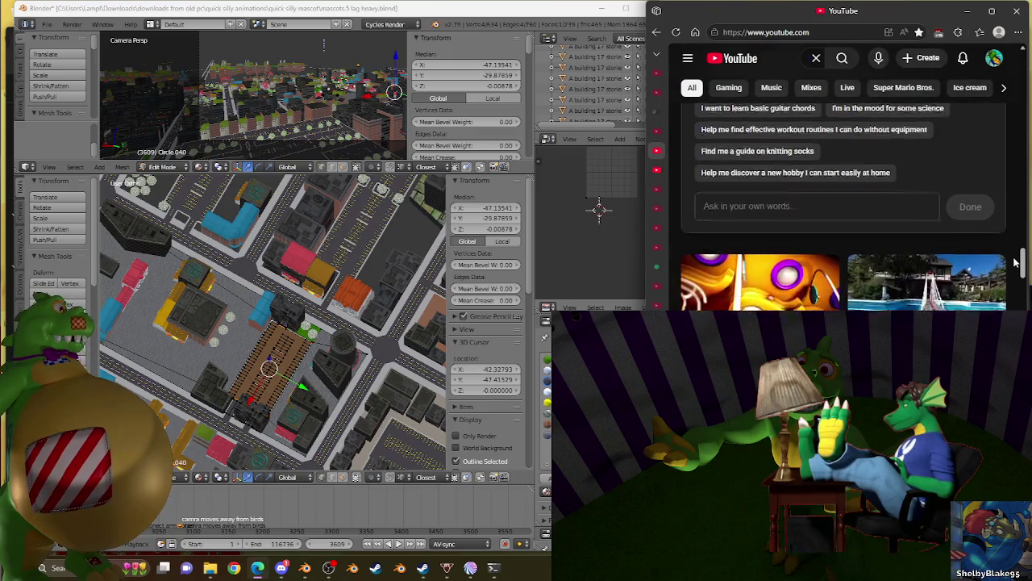
pyautogui.scroll(-2, 1015, 262)
pyautogui.scroll(-2, 1016, 262)
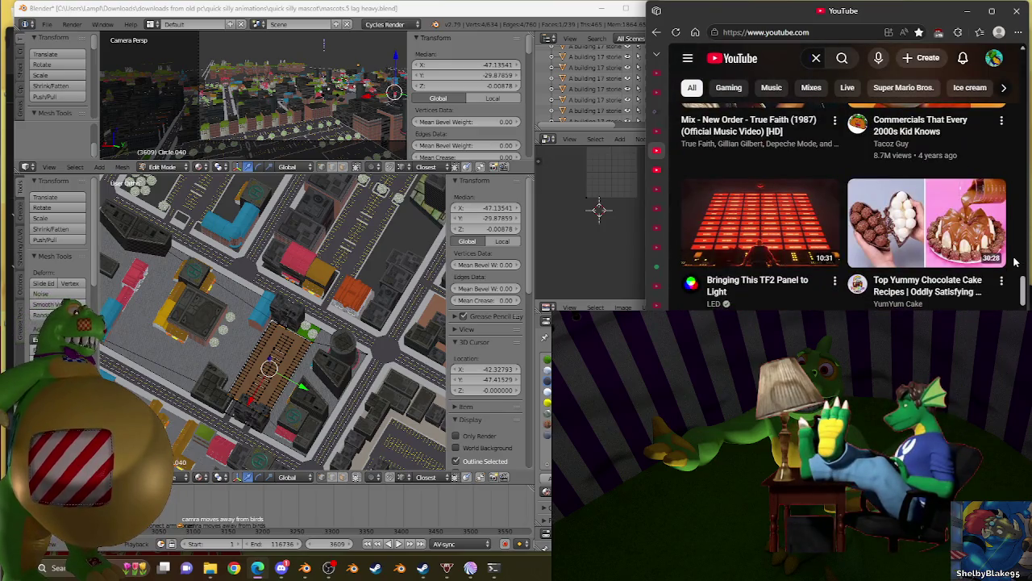
pyautogui.scroll(-2, 1016, 262)
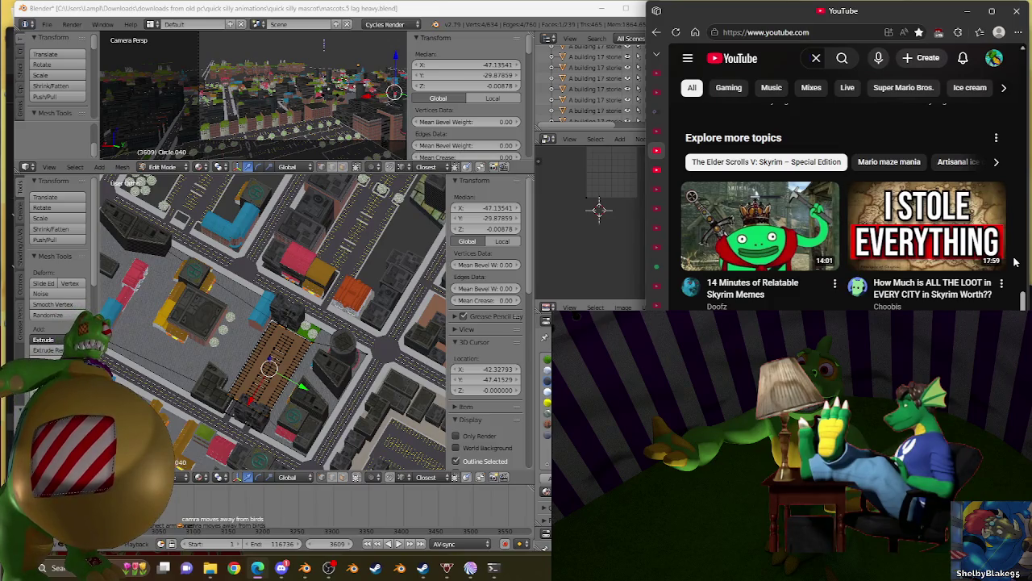
pyautogui.scroll(-3, 1016, 262)
pyautogui.scroll(1, 1015, 262)
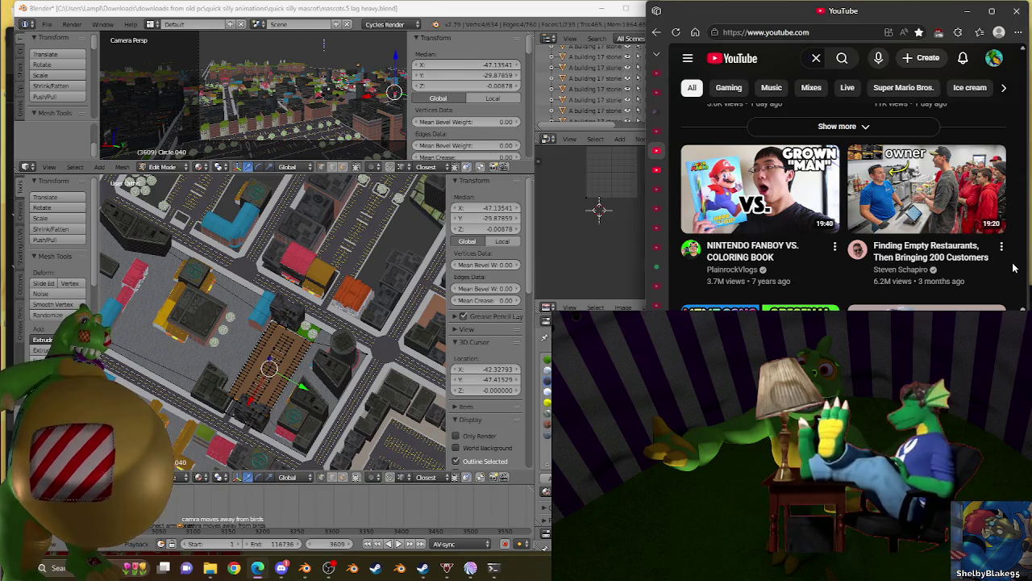
pyautogui.scroll(-2, 1014, 268)
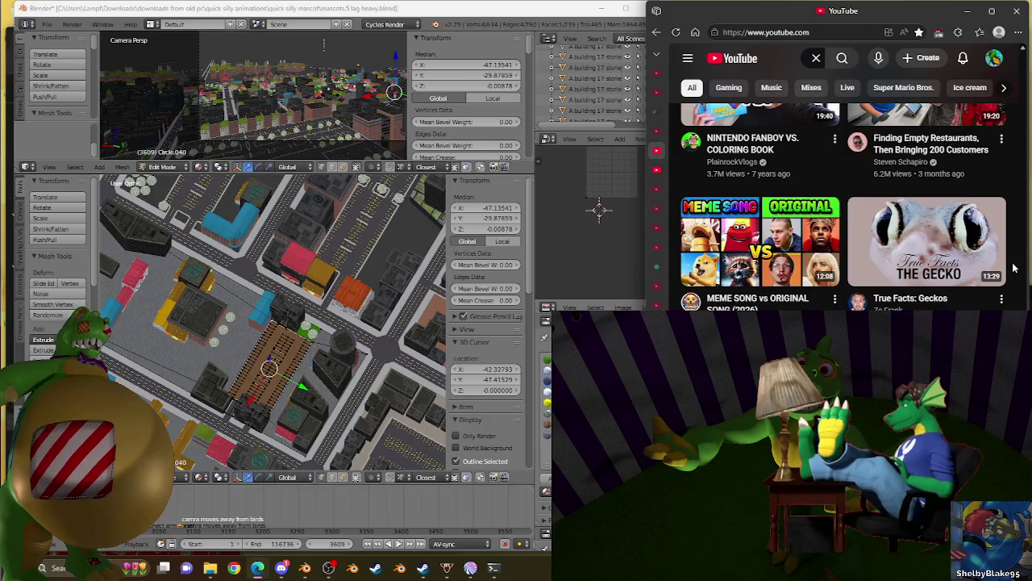
pyautogui.scroll(-2, 1014, 267)
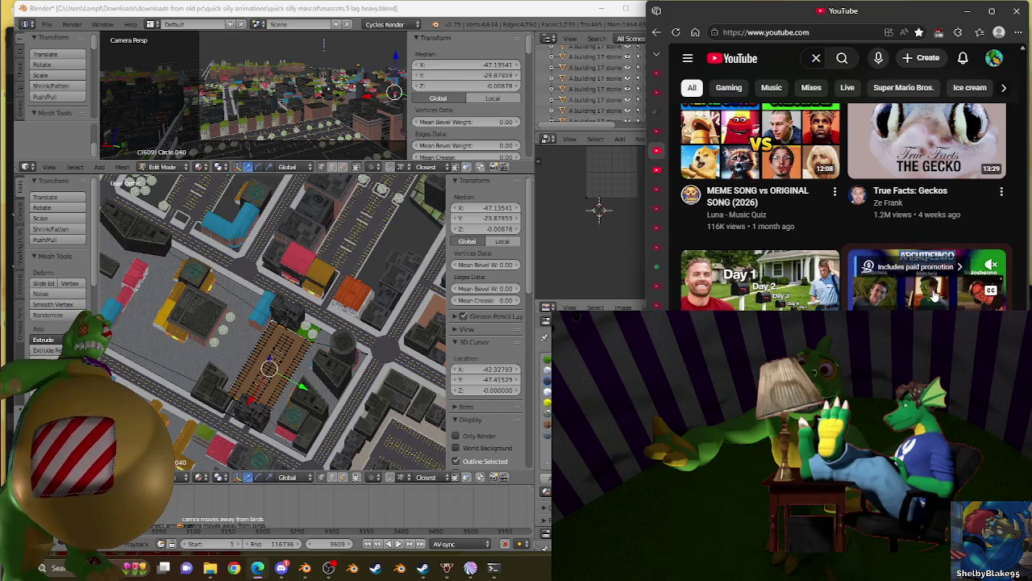
pyautogui.moveTo(926, 281)
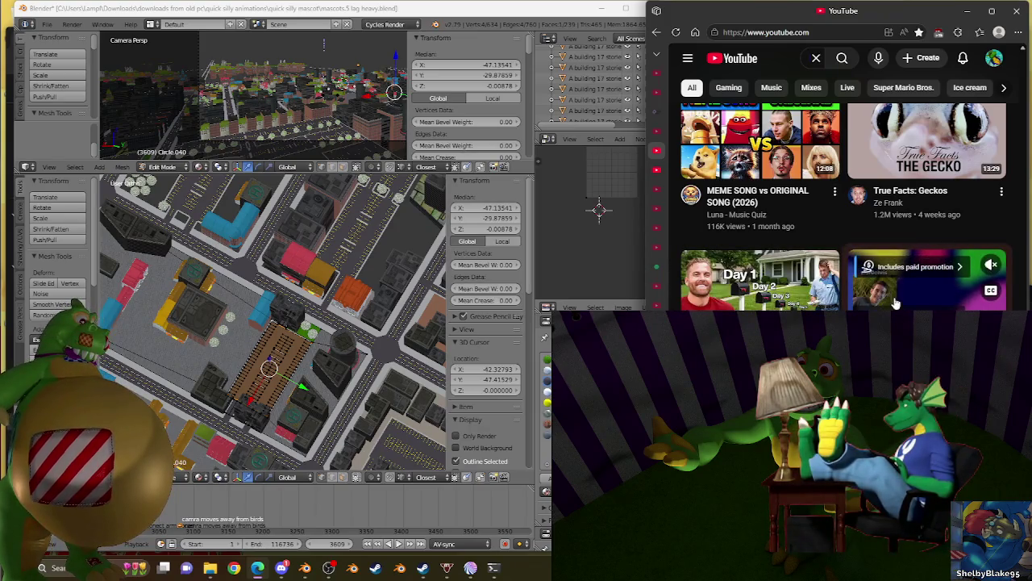
pyautogui.scroll(-1, 900, 298)
pyautogui.scroll(-1, 899, 299)
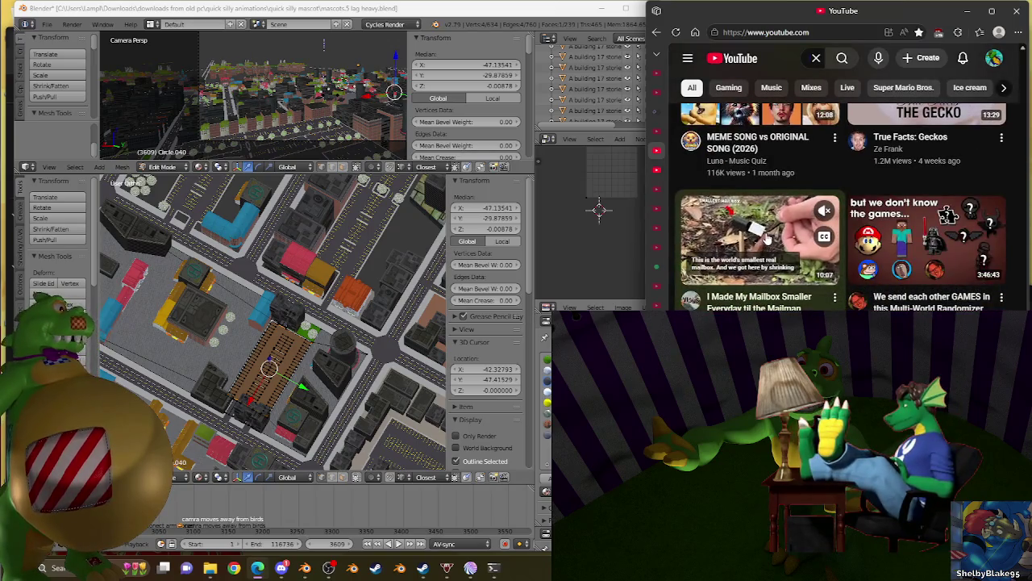
pyautogui.click(767, 236)
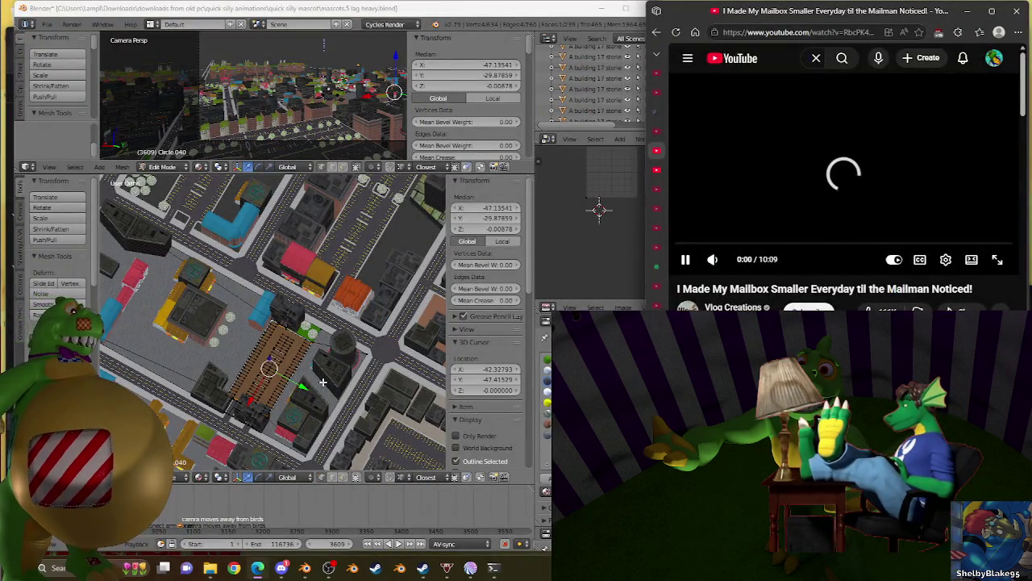
pyautogui.scroll(5, 339, 353)
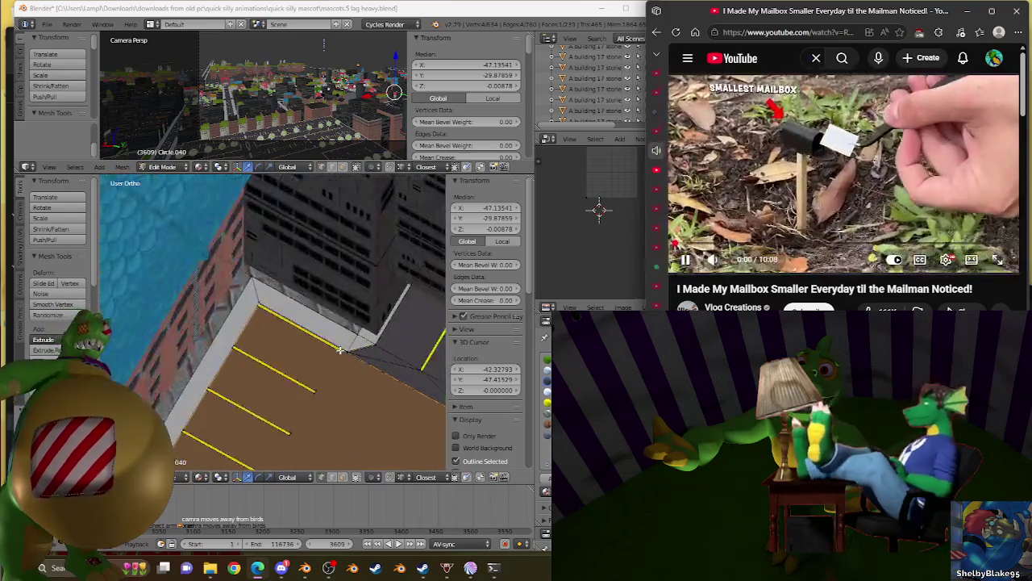
pyautogui.scroll(-3, 339, 350)
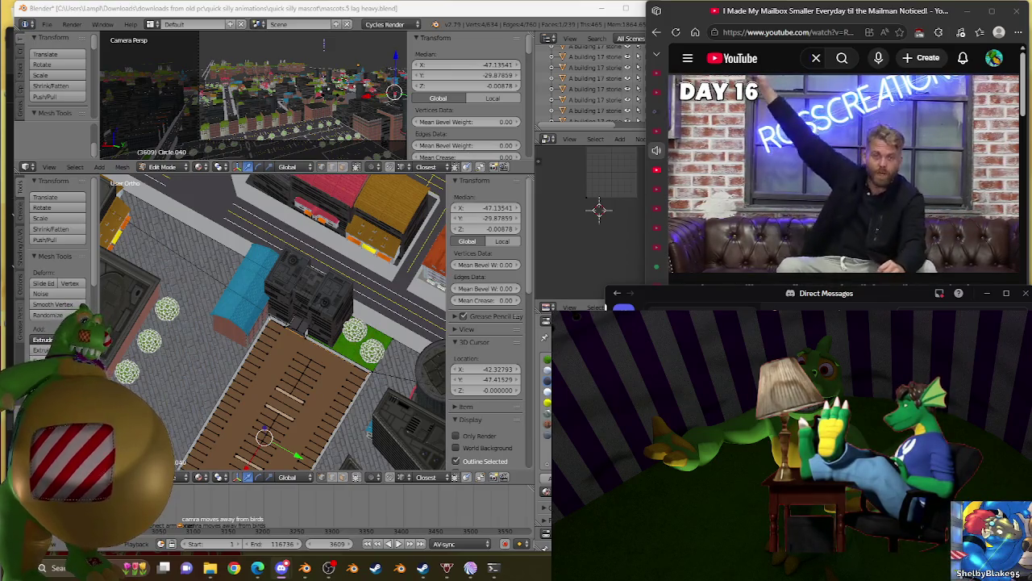
# Step: Bring Blender forward, switch to Top Ortho view and exit Edit Mode on the circle mesh
pyautogui.click(484, 10)
pyautogui.scroll(-5, 294, 317)
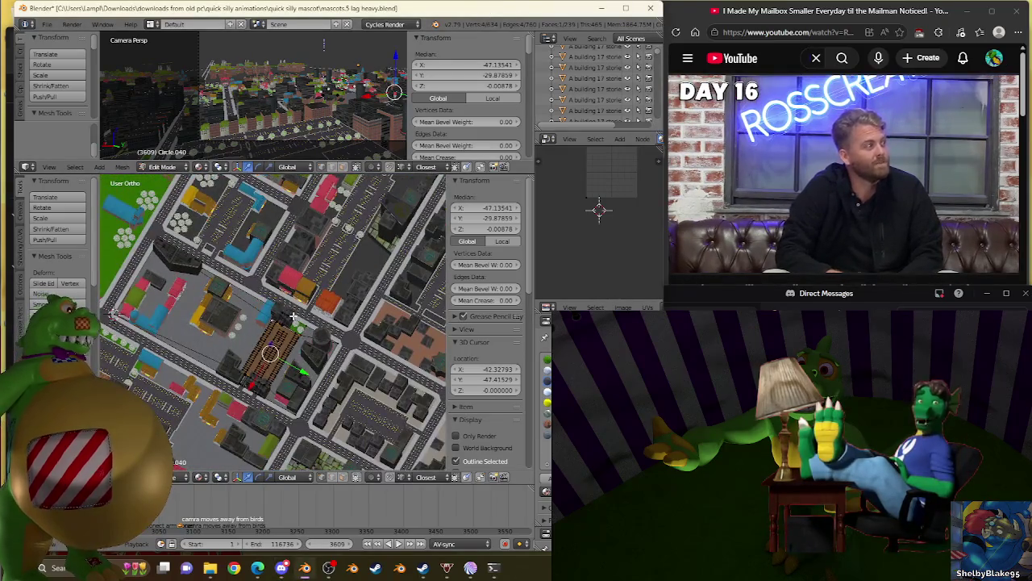
pyautogui.press('KP_7')
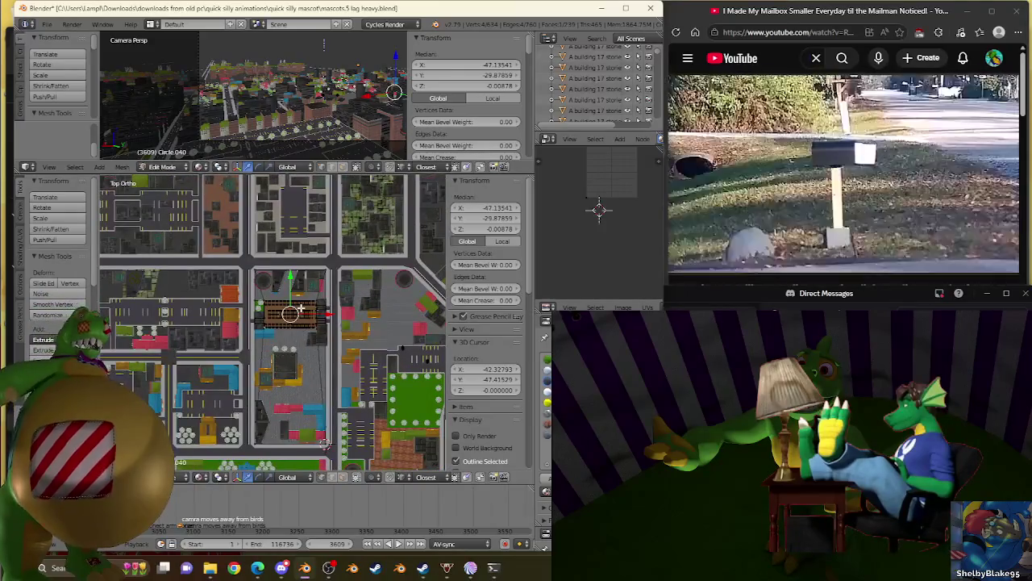
pyautogui.press('Tab')
pyautogui.keyDown('ctrl'); pyautogui.scroll(3, 306, 322); pyautogui.keyUp('ctrl')
pyautogui.keyDown('ctrl'); pyautogui.scroll(3, 315, 331); pyautogui.keyUp('ctrl')
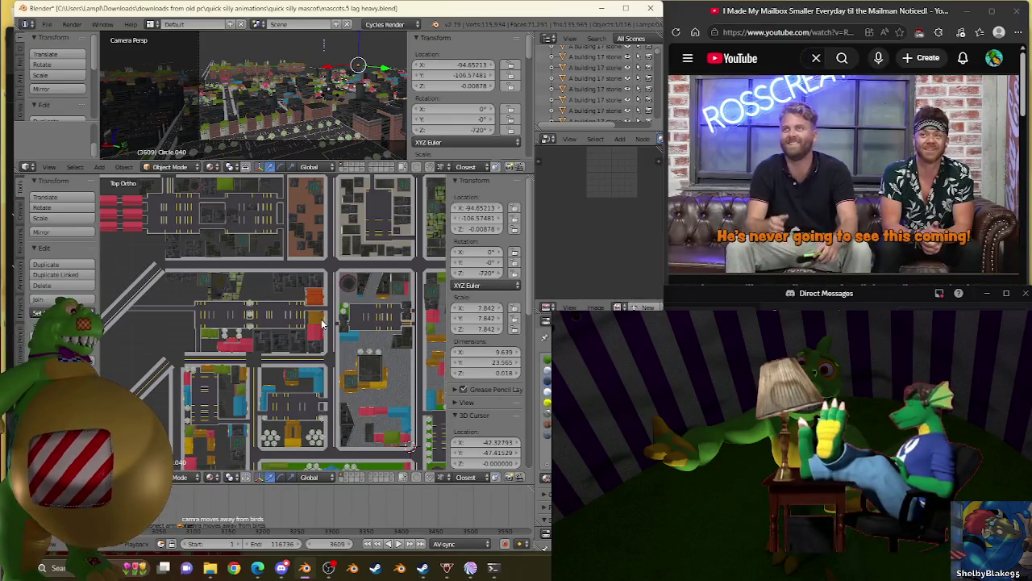
pyautogui.scroll(2, 318, 332)
pyautogui.scroll(-2, 316, 339)
pyautogui.keyDown('shift'); pyautogui.moveTo(307, 388); pyautogui.dragTo(319, 311, button='middle'); pyautogui.keyUp('shift')
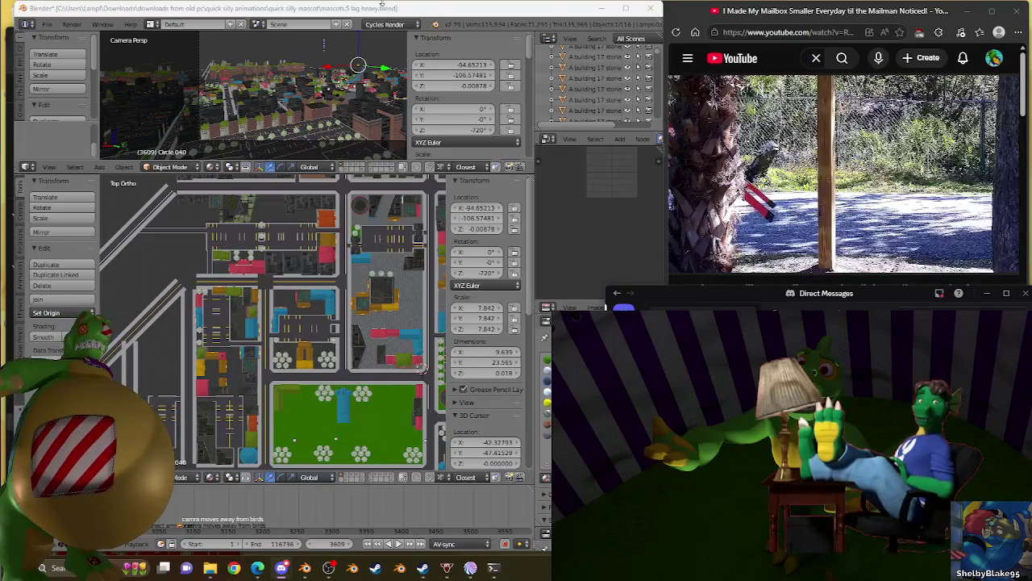
pyautogui.scroll(3, 391, 365)
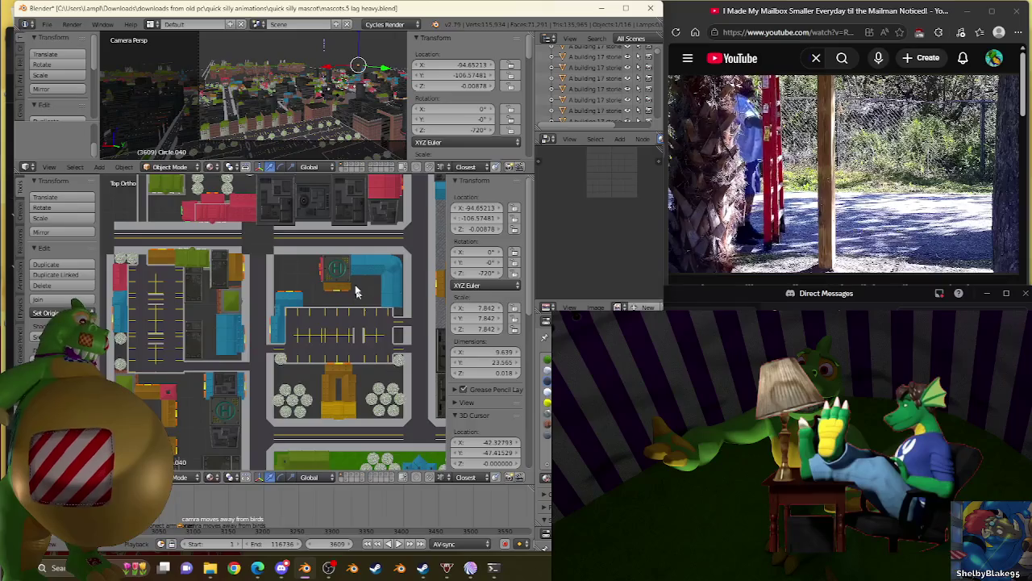
# Step: Select the Circle.001 road piece and briefly enter and leave its Edit Mode
pyautogui.rightClick(361, 301)
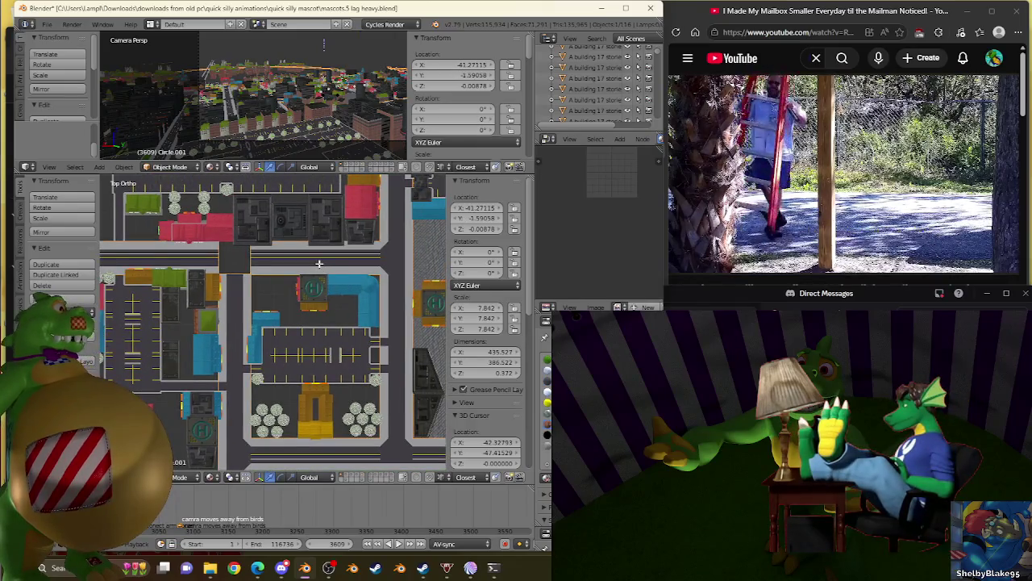
pyautogui.press('Tab')
pyautogui.scroll(3, 315, 352)
pyautogui.scroll(3, 314, 352)
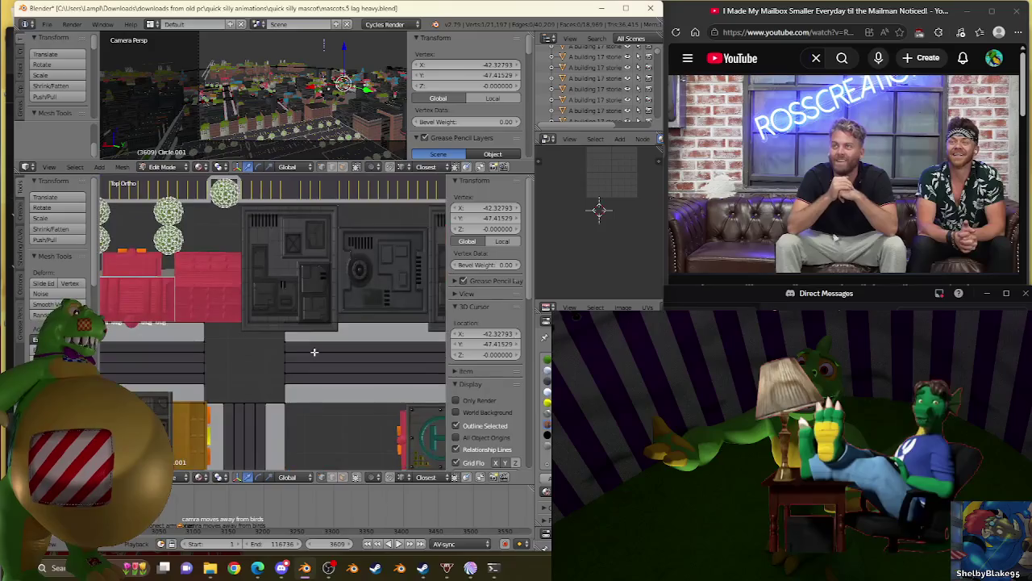
pyautogui.scroll(-5, 315, 352)
pyautogui.press('Tab')
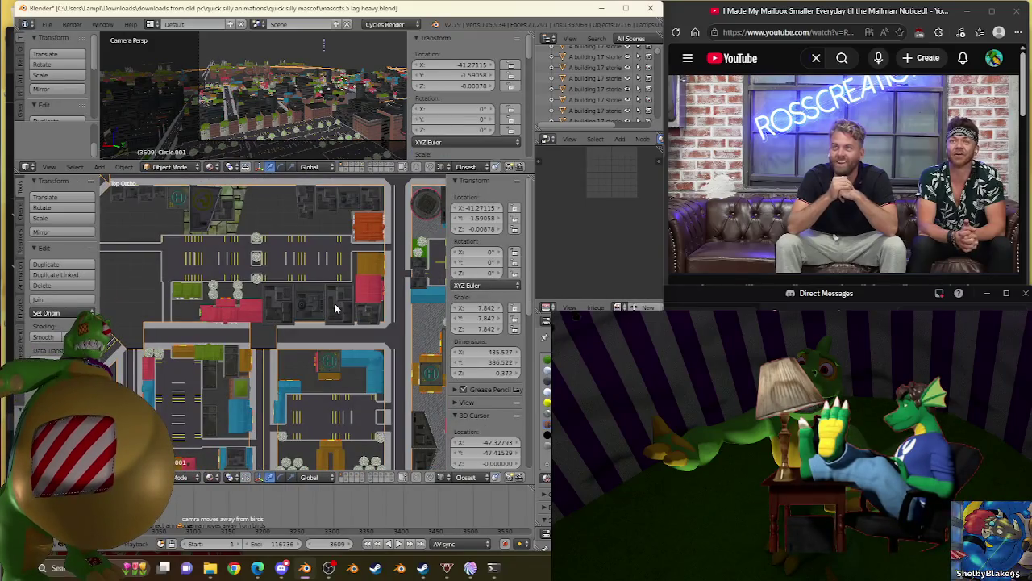
# Step: Select the tall bowtie brick building .011, frame it and set its Z scale to 0.251
pyautogui.rightClick(335, 309)
pyautogui.press('KP_Decimal')
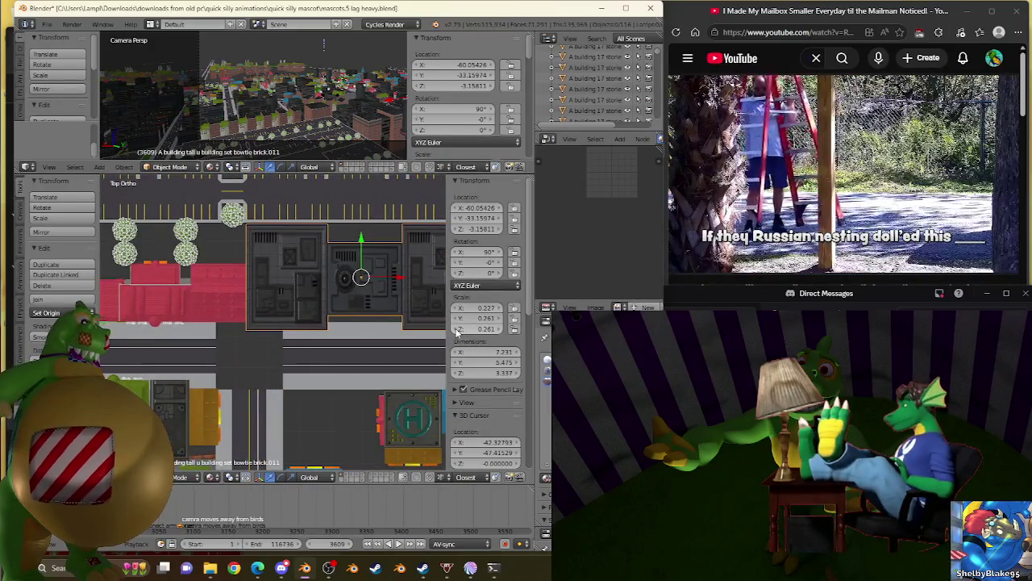
pyautogui.click(456, 330)
pyautogui.keyDown('shift'); pyautogui.moveTo(430, 326); pyautogui.dragTo(367, 353, button='middle'); pyautogui.keyUp('shift')
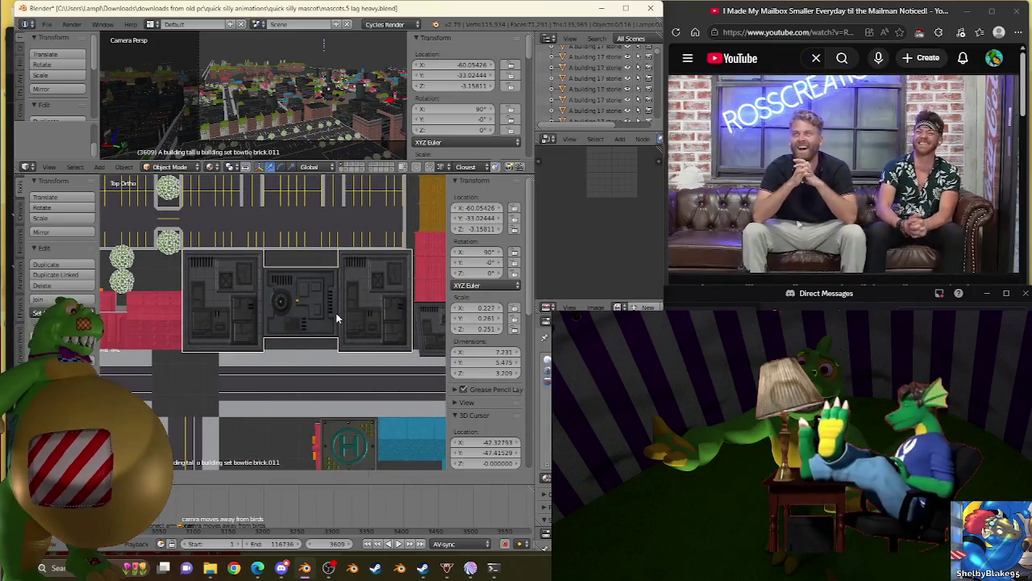
# Step: Move the building to Y -33.02444, then select the Circle.001 sidewalk mesh
pyautogui.press('g')
pyautogui.click(277, 370)
pyautogui.keyDown('shift'); pyautogui.moveTo(277, 369); pyautogui.dragTo(307, 385, button='middle'); pyautogui.keyUp('shift')
pyautogui.rightClick(307, 384)
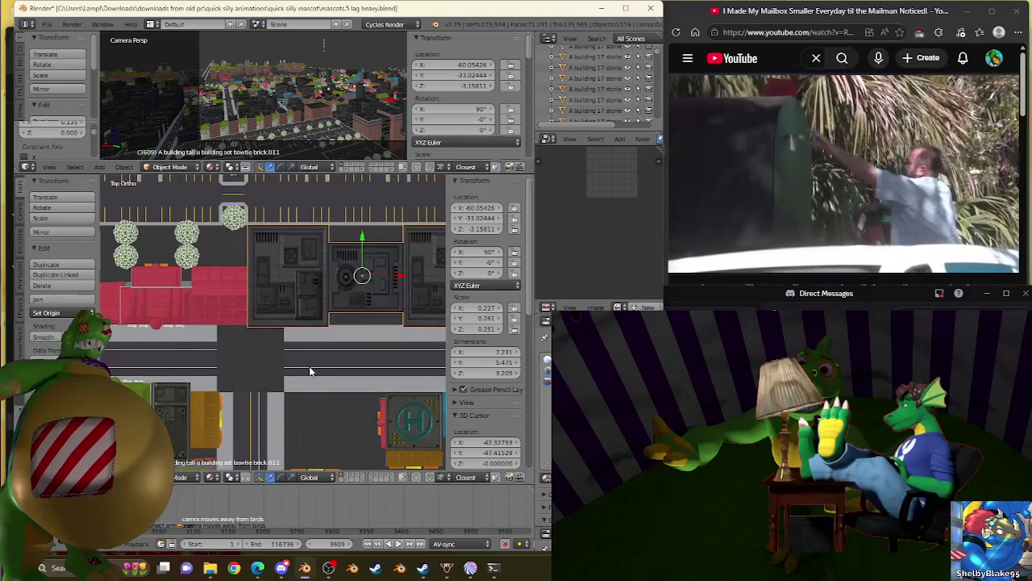
# Step: Put Circle.001 into Edit Mode and orbit to the sidewalk corner by the orange awning
pyautogui.press('Tab')
pyautogui.scroll(3, 327, 347)
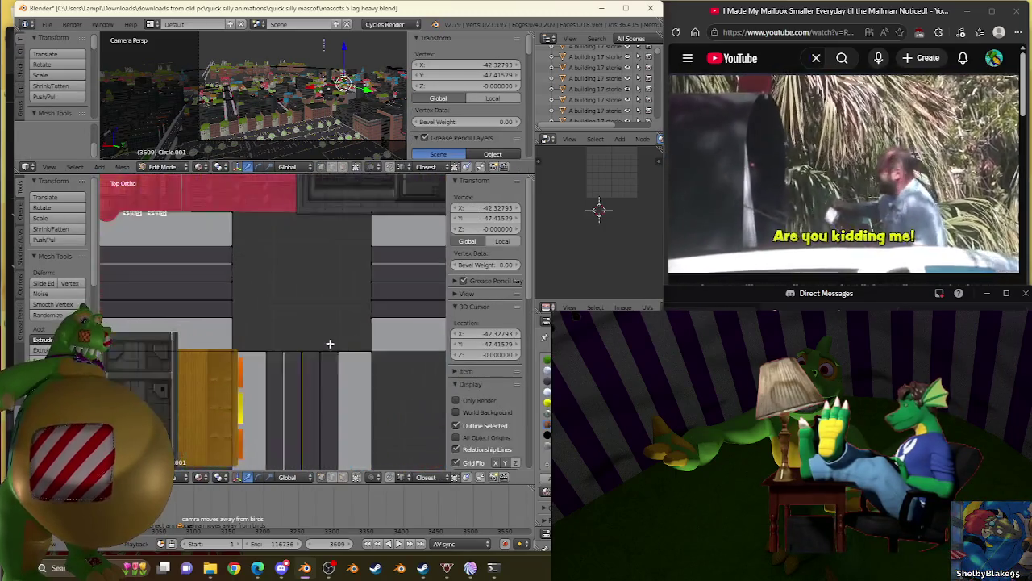
pyautogui.scroll(3, 387, 351)
pyautogui.moveTo(401, 372)
pyautogui.keyDown('shift'); pyautogui.mouseDown(button='middle')
pyautogui.moveTo(289, 317)
pyautogui.moveTo(341, 329)
pyautogui.mouseUp(button='middle'); pyautogui.keyUp('shift')
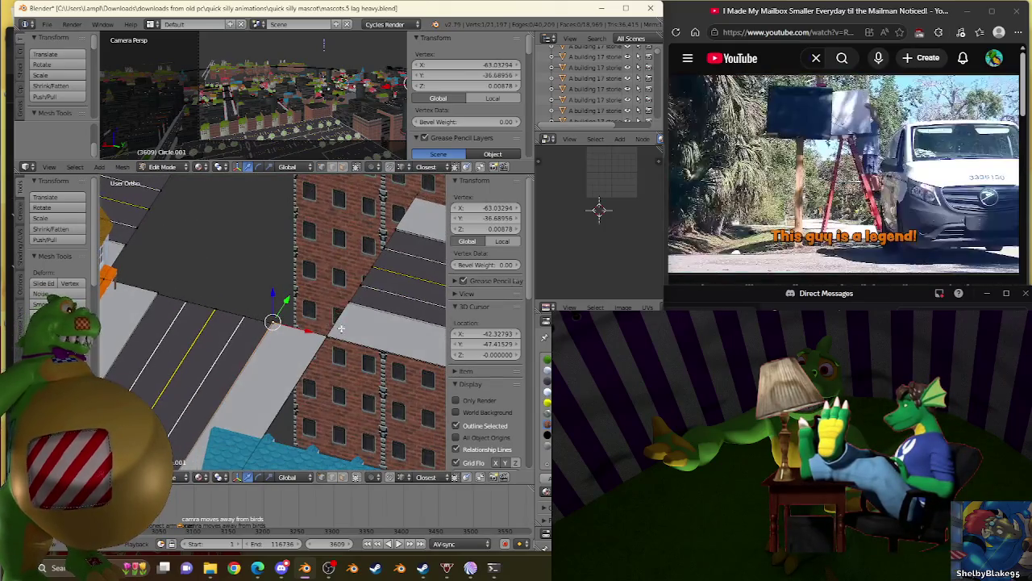
pyautogui.scroll(2, 341, 328)
pyautogui.scroll(3, 342, 339)
pyautogui.scroll(2, 345, 354)
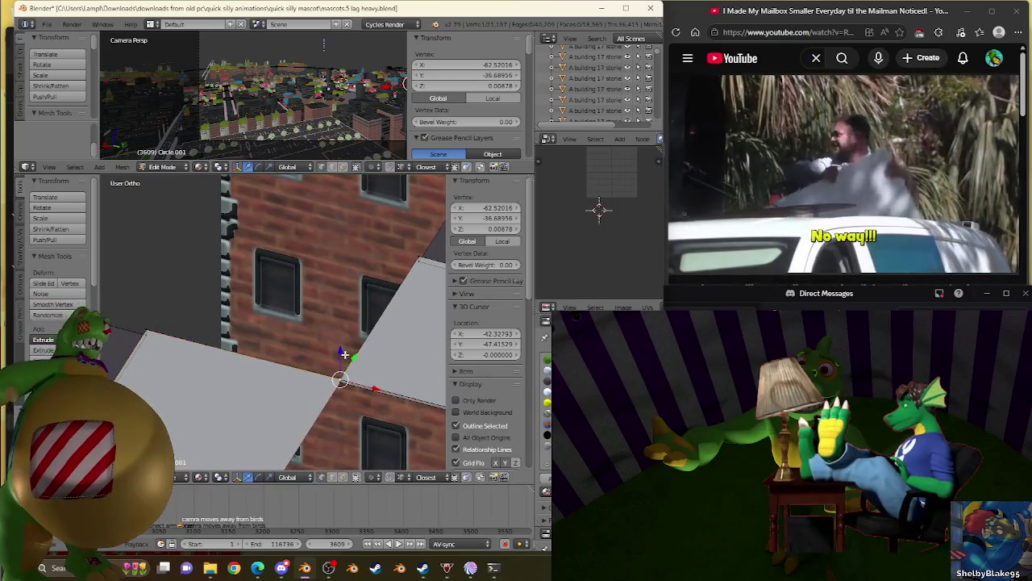
# Step: Select the overlapping corner vertices beside the orange awning and bring up the Specials menu
pyautogui.keyDown('shift'); pyautogui.rightClick(356, 438); pyautogui.keyUp('shift')
pyautogui.scroll(-3, 432, 373)
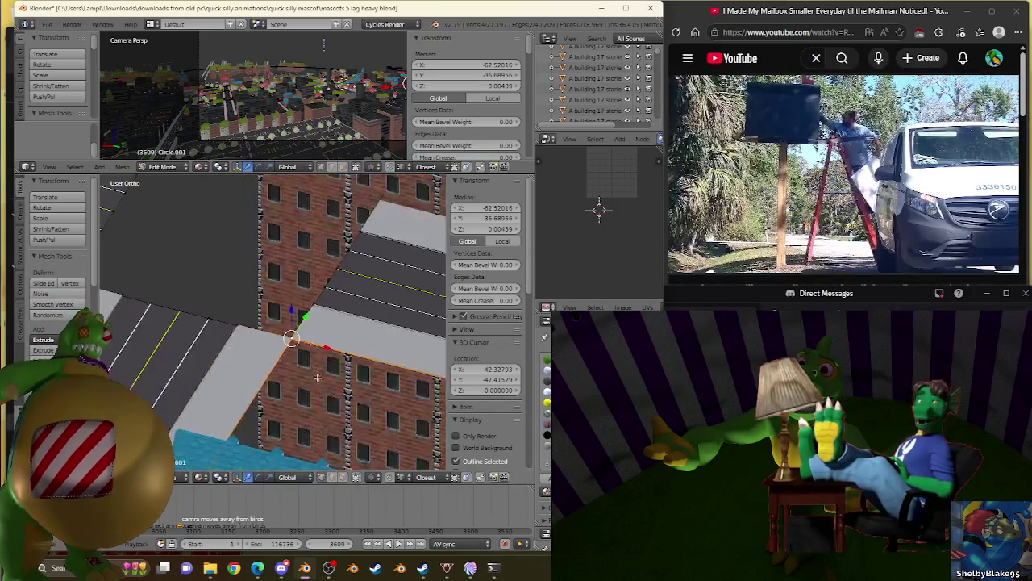
pyautogui.scroll(-2, 432, 373)
pyautogui.scroll(3, 432, 374)
pyautogui.scroll(2, 433, 374)
pyautogui.keyDown('shift'); pyautogui.rightClick(347, 363); pyautogui.keyUp('shift')
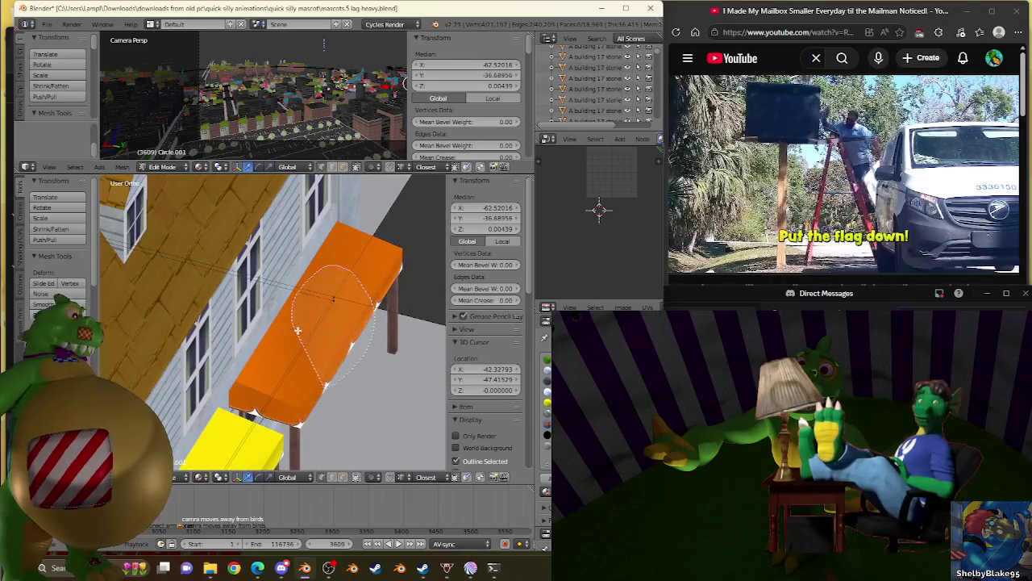
pyautogui.press('w')
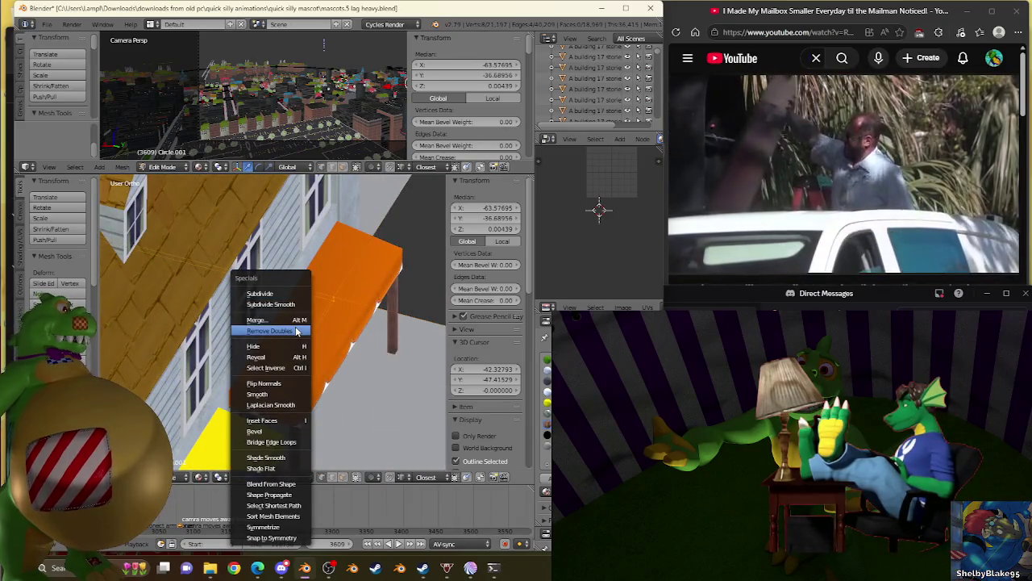
# Step: Merge the overlapping corner vertices with Remove Doubles, removing 4 duplicates
pyautogui.click(297, 331)
pyautogui.scroll(-3, 233, 339)
pyautogui.scroll(2, 232, 339)
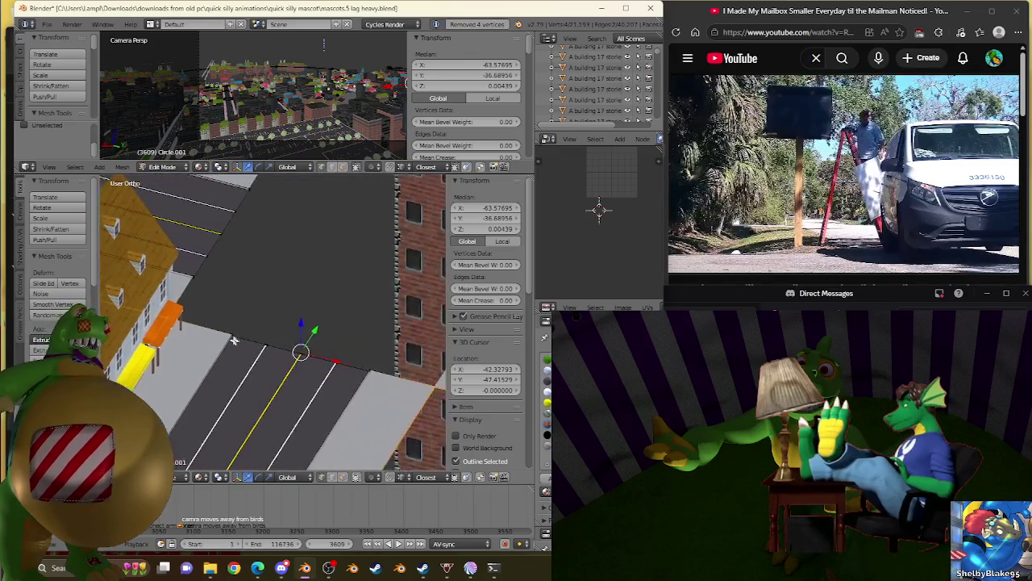
pyautogui.scroll(1, 298, 355)
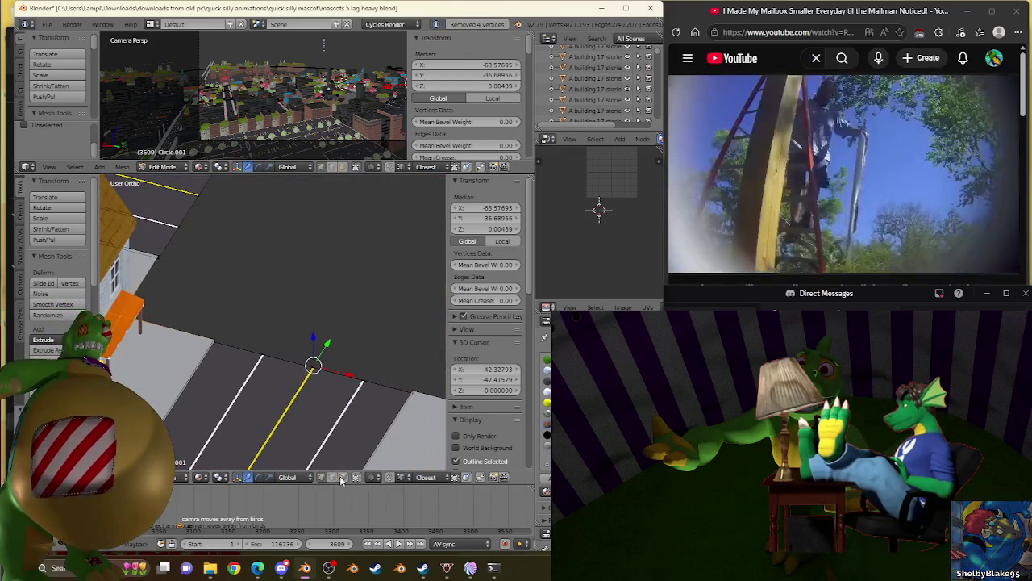
pyautogui.scroll(3, 366, 420)
pyautogui.scroll(2, 366, 419)
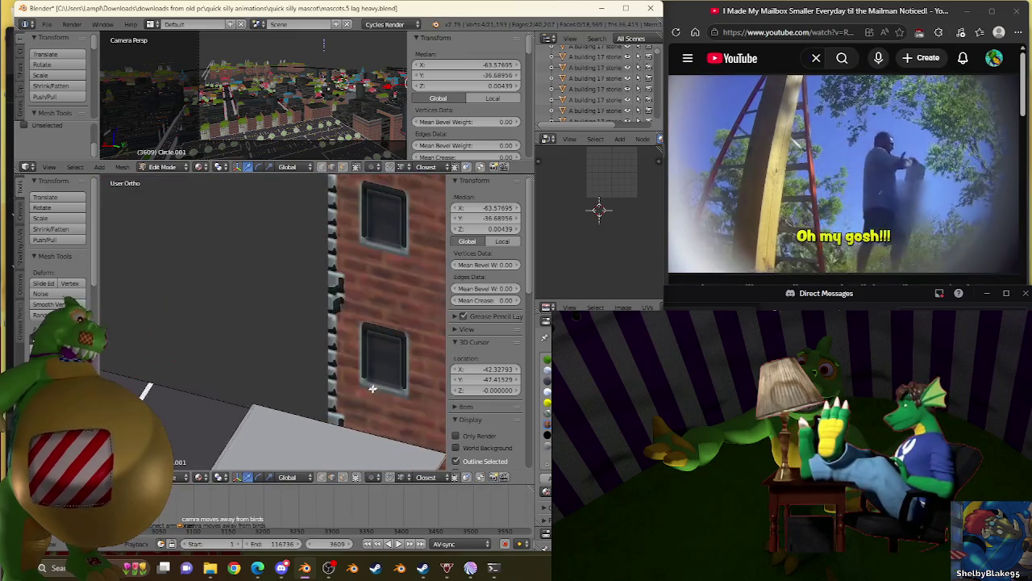
# Step: Orbit around the slab corner by the brick wall and select its corner vertex
pyautogui.keyDown('shift'); pyautogui.moveTo(379, 405); pyautogui.dragTo(289, 327, button='middle'); pyautogui.keyUp('shift')
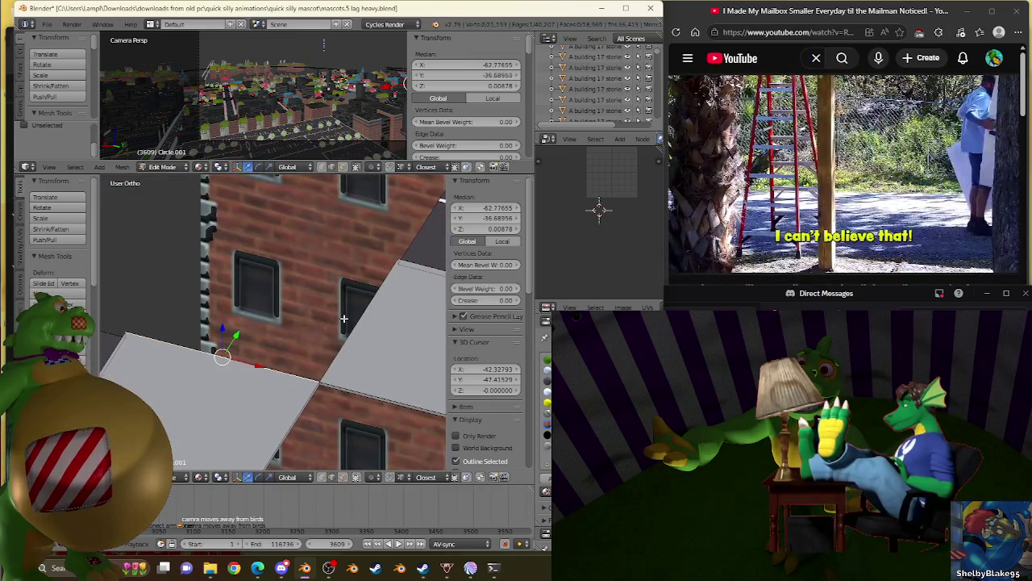
pyautogui.scroll(2, 402, 274)
pyautogui.scroll(2, 380, 317)
pyautogui.scroll(1, 380, 317)
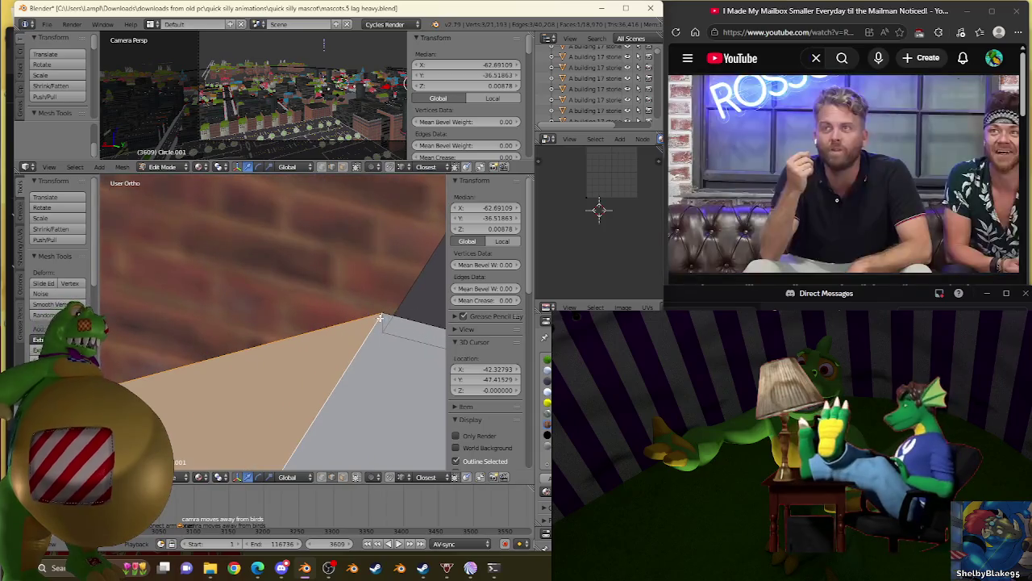
pyautogui.moveTo(297, 355); pyautogui.dragTo(381, 343, button='middle')
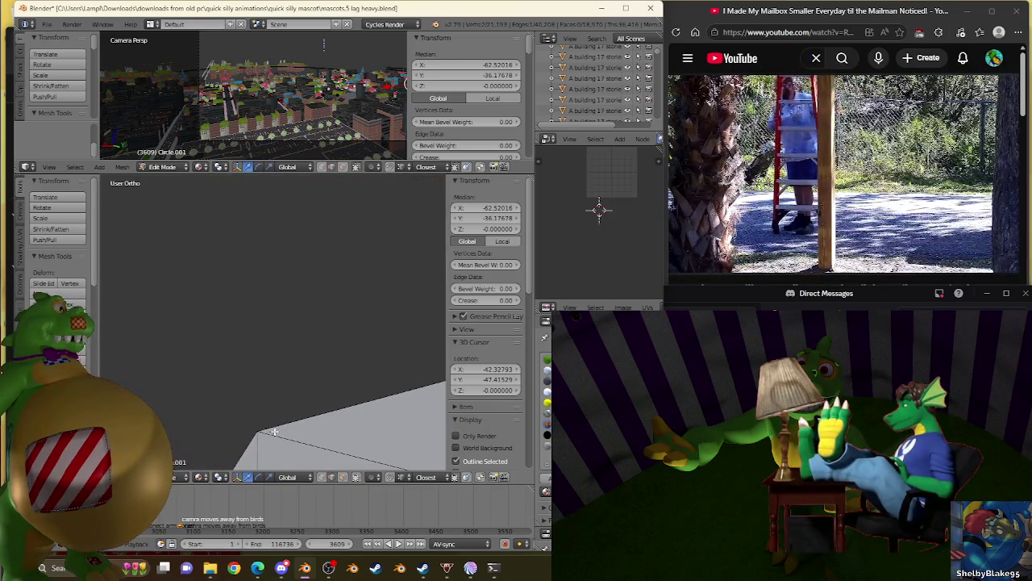
pyautogui.moveTo(274, 432); pyautogui.dragTo(270, 413, button='middle')
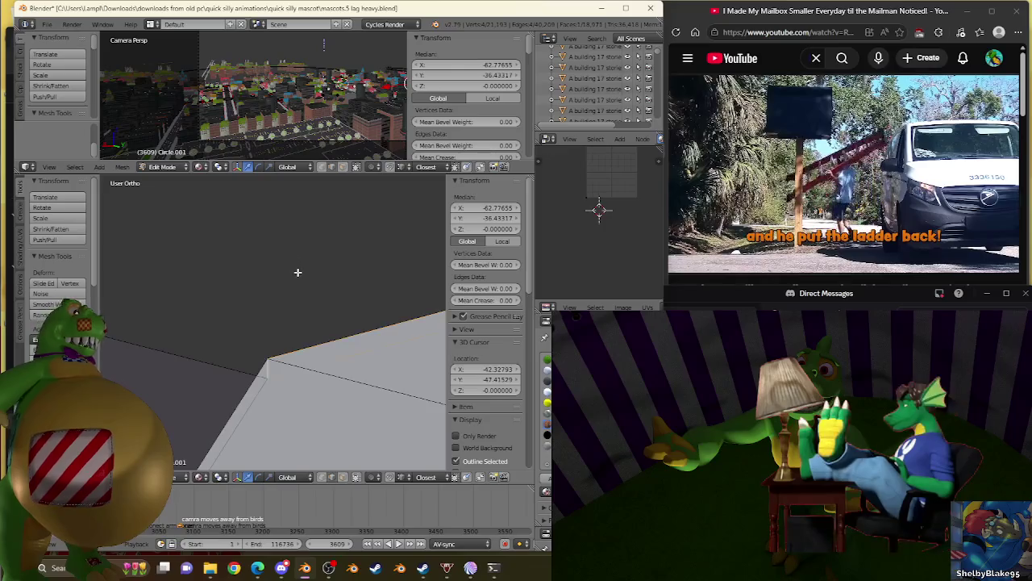
pyautogui.scroll(-5, 298, 271)
pyautogui.scroll(10, 231, 274)
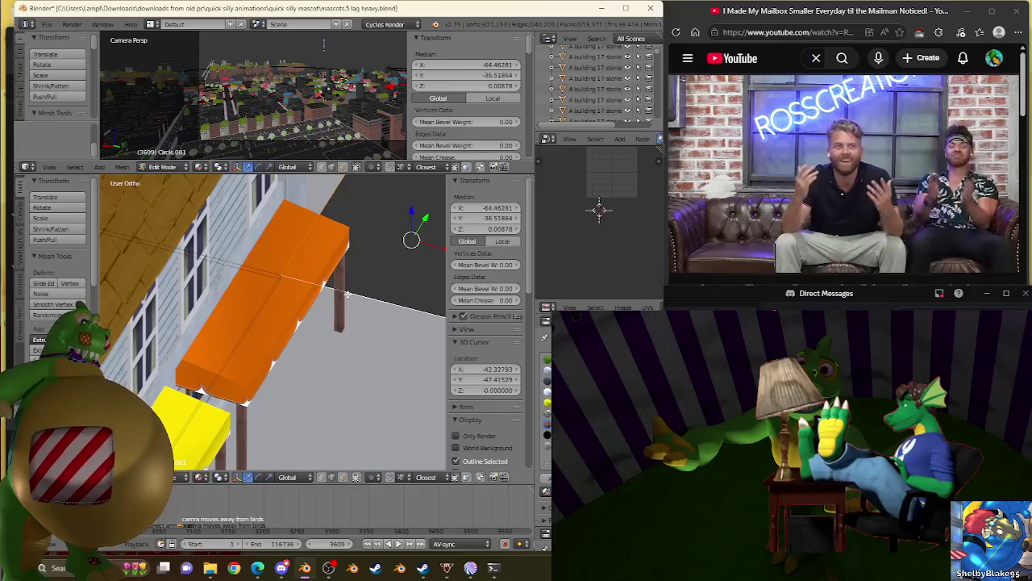
pyautogui.keyDown('shift'); pyautogui.moveTo(326, 299); pyautogui.dragTo(186, 333, button='middle'); pyautogui.keyUp('shift')
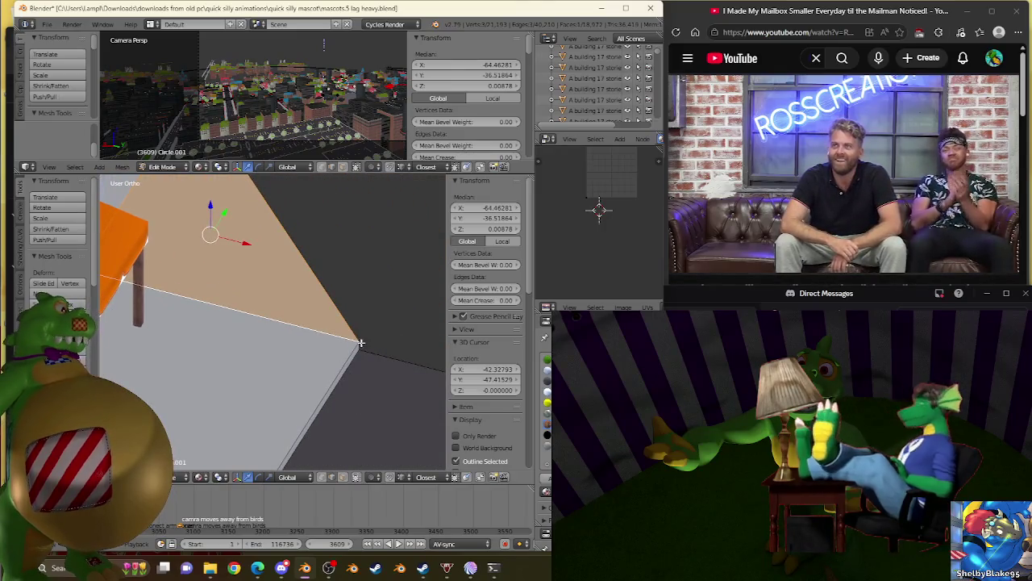
pyautogui.rightClick(358, 345)
pyautogui.moveTo(266, 215); pyautogui.dragTo(242, 266, button='middle')
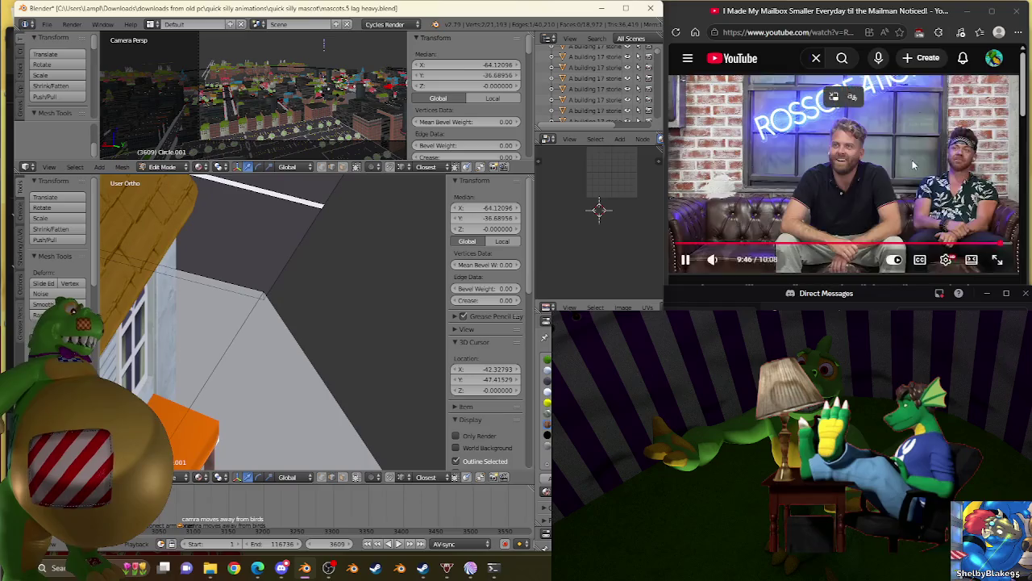
pyautogui.scroll(-3, 800, 211)
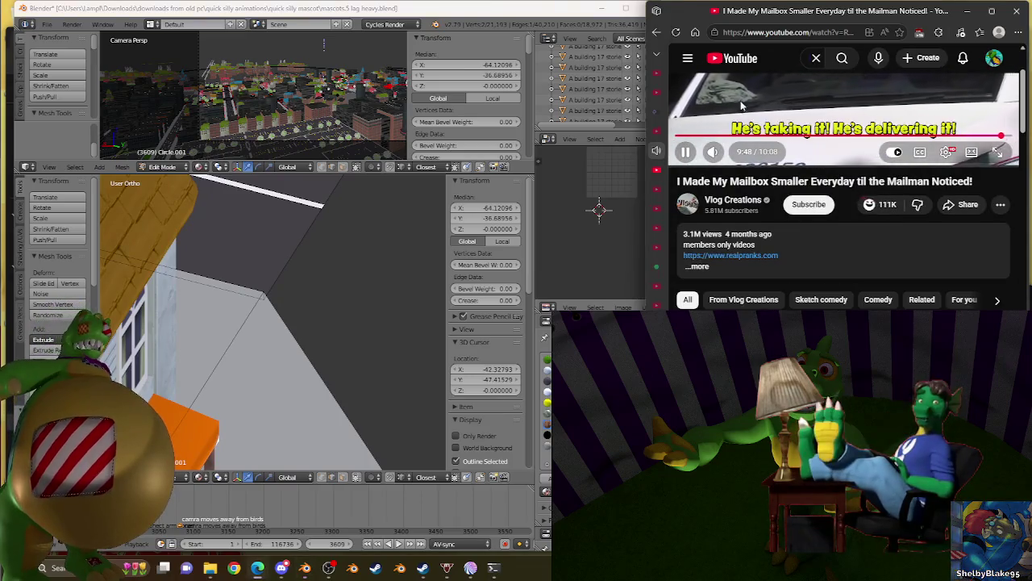
# Step: Scroll the YouTube recommendations and open 'Can I Beat Mario 64 On A Big Bouncy Ball?'
pyautogui.scroll(-5, 927, 226)
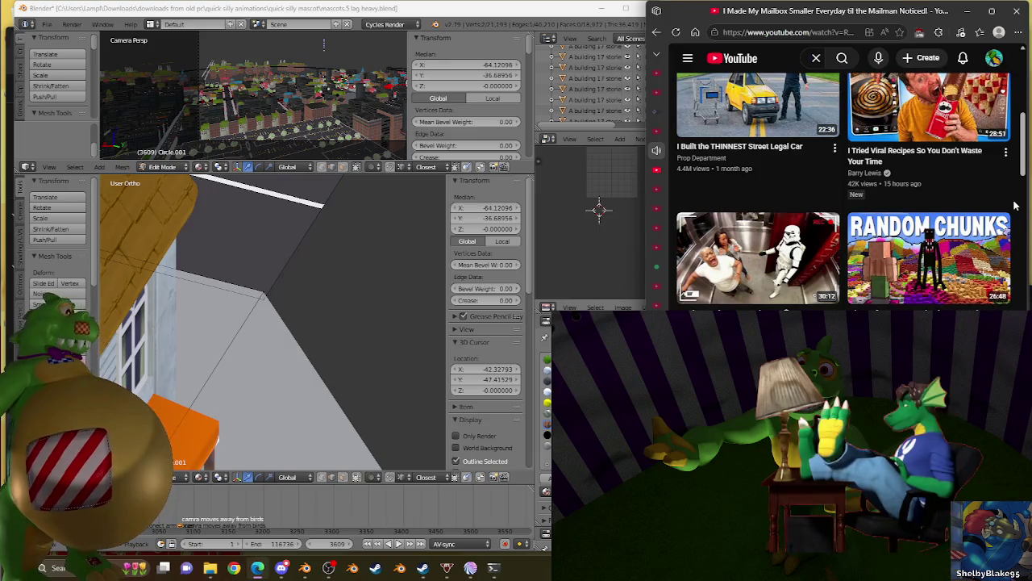
pyautogui.click(1022, 258)
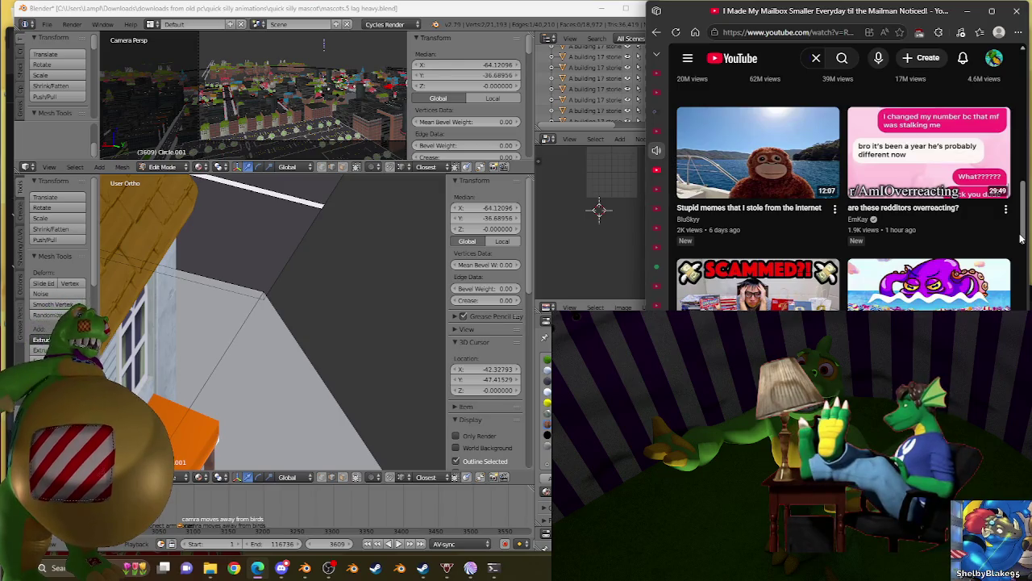
pyautogui.scroll(-1, 1020, 239)
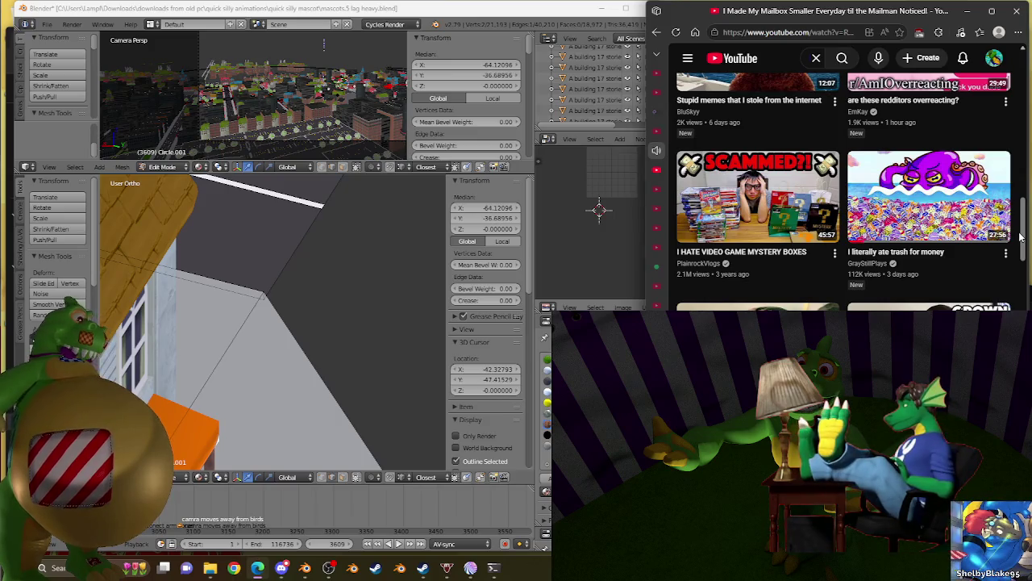
pyautogui.scroll(-3, 1020, 237)
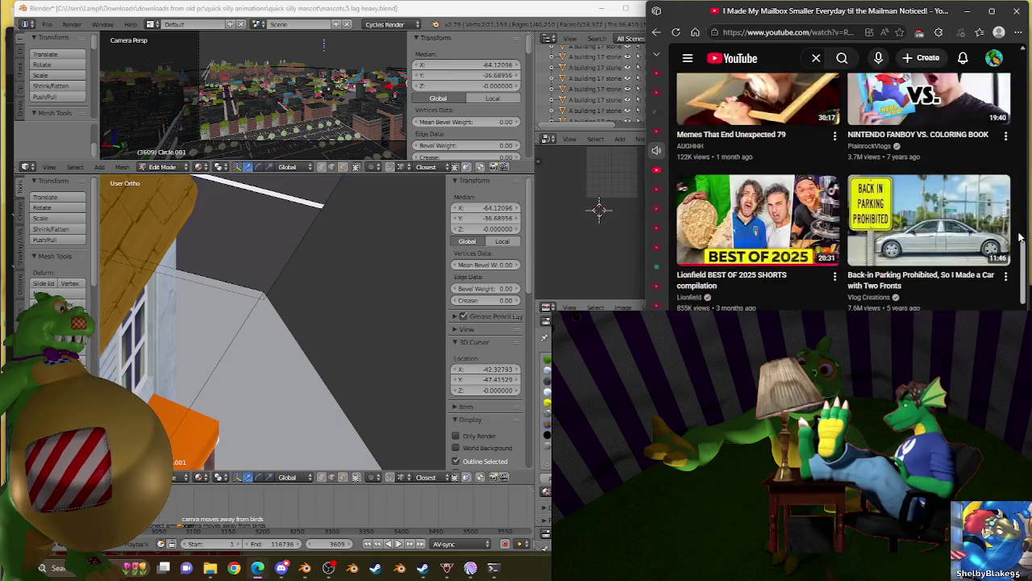
pyautogui.scroll(-2, 1020, 236)
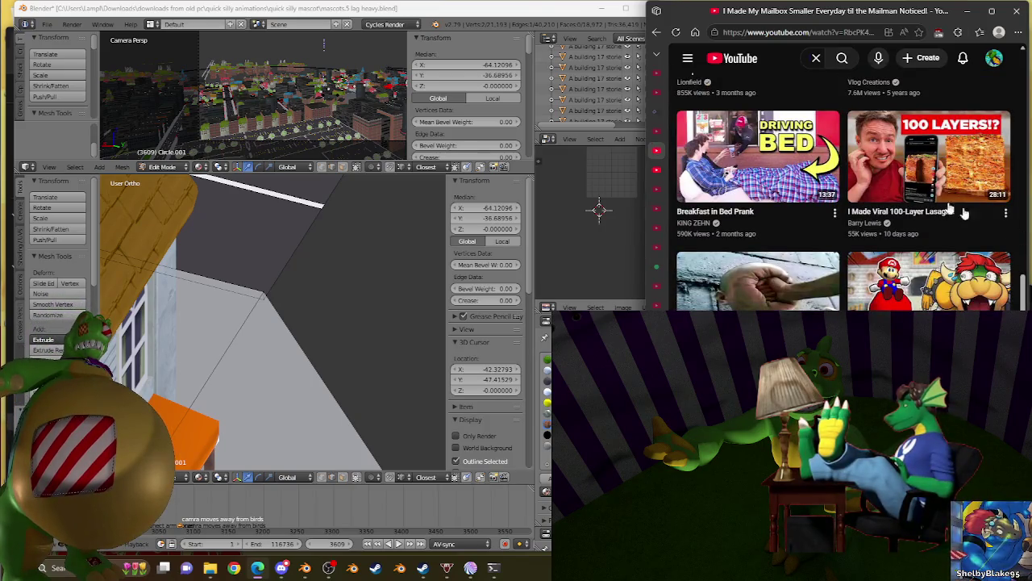
pyautogui.moveTo(928, 156)
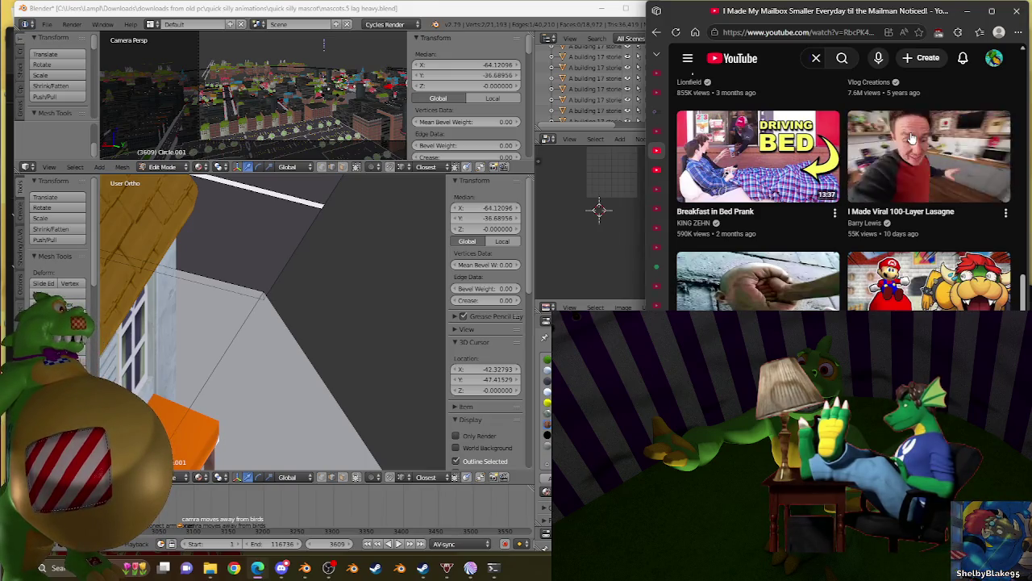
pyautogui.moveTo(928, 282)
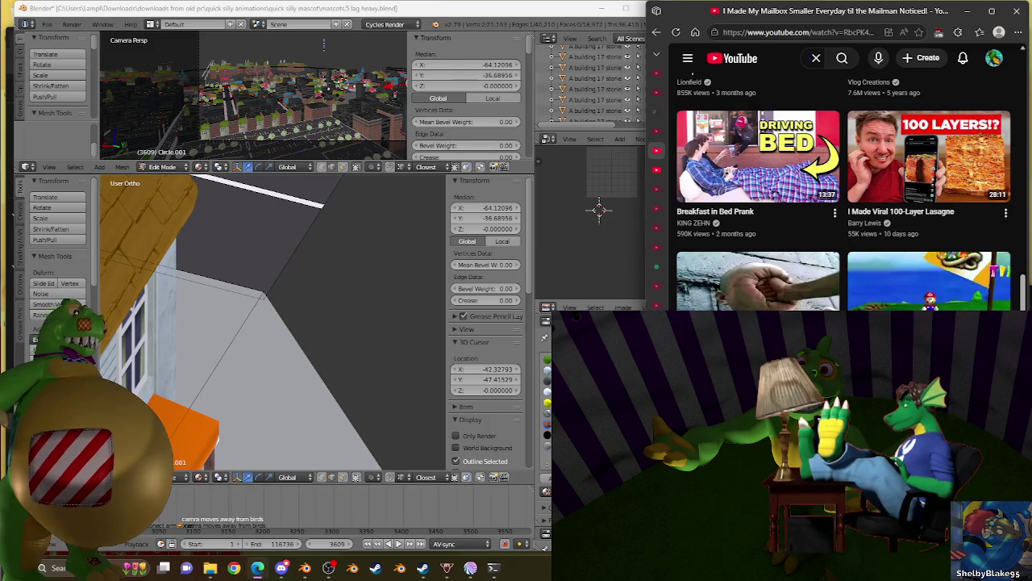
pyautogui.click(918, 297)
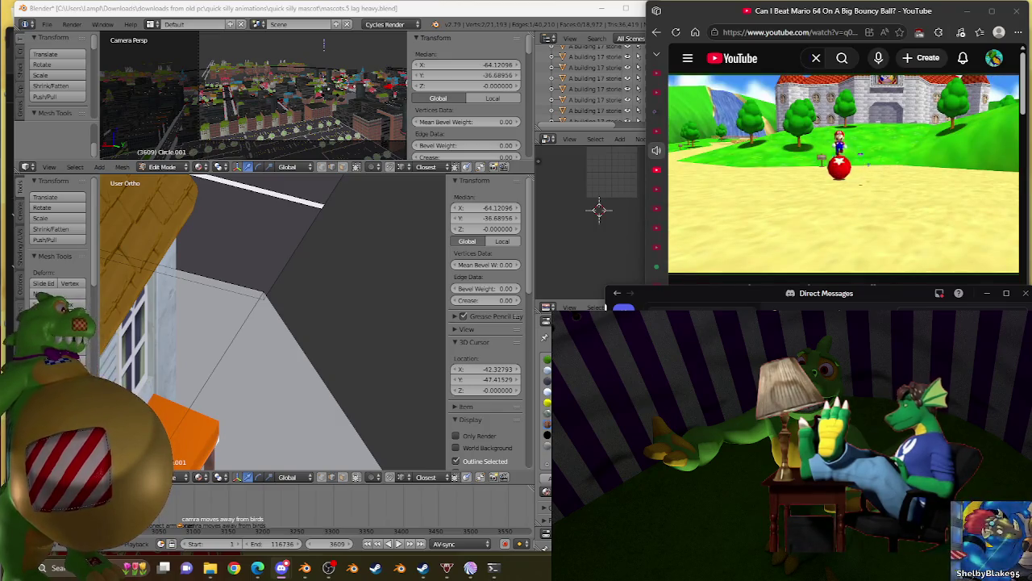
# Step: Switch windows from the playing Mario 64 video back toward Blender
pyautogui.click(352, 8)
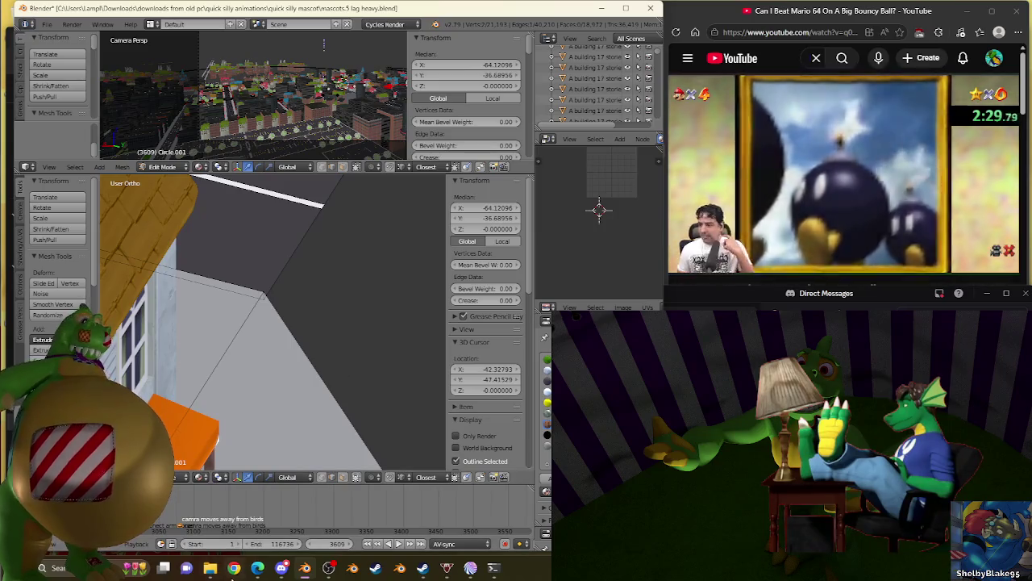
pyautogui.moveTo(257, 567)
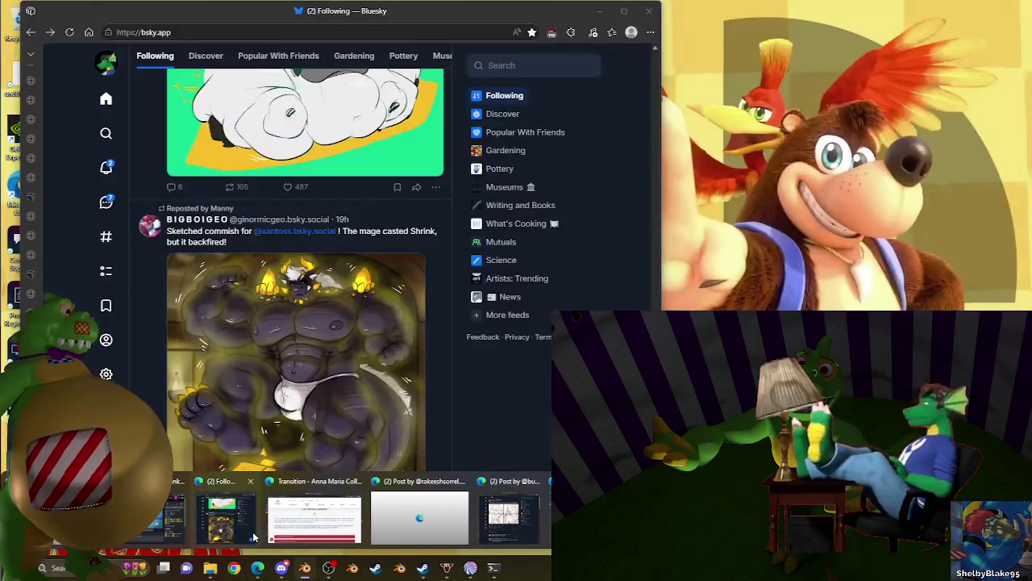
# Step: Open the first Bluesky notification's post and save its image to disk
pyautogui.click(253, 537)
pyautogui.click(111, 172)
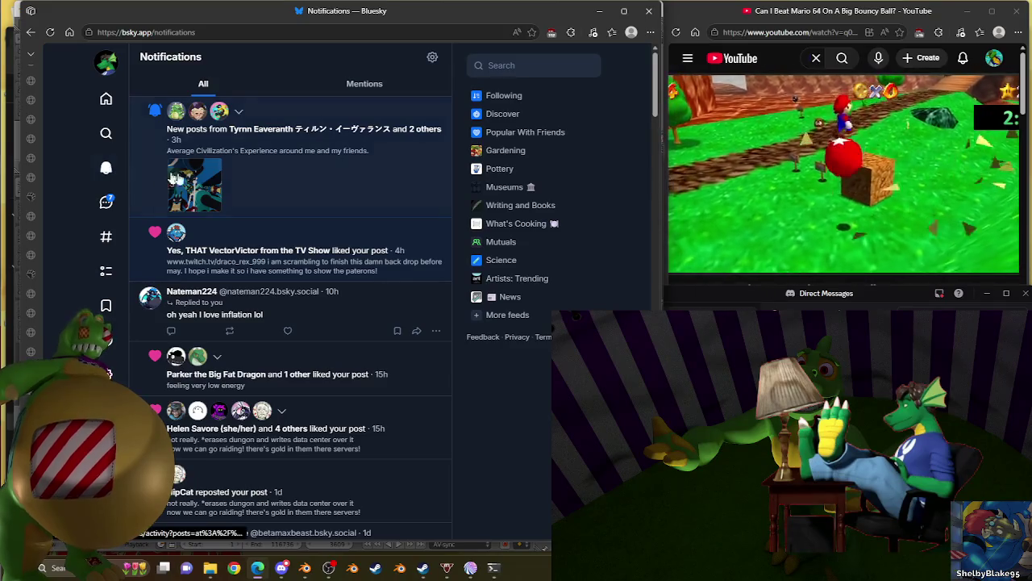
pyautogui.click(205, 182)
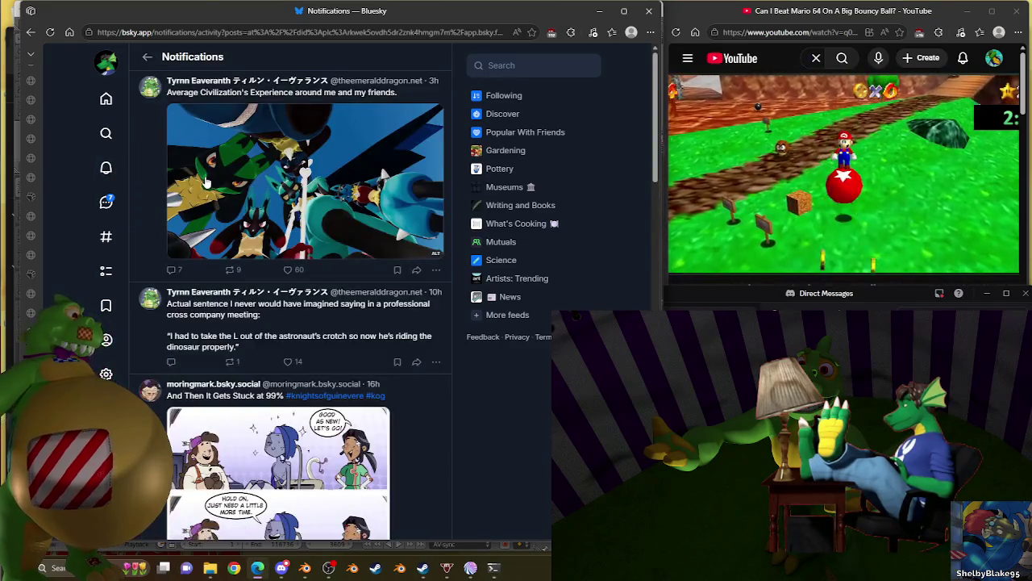
pyautogui.click(293, 162)
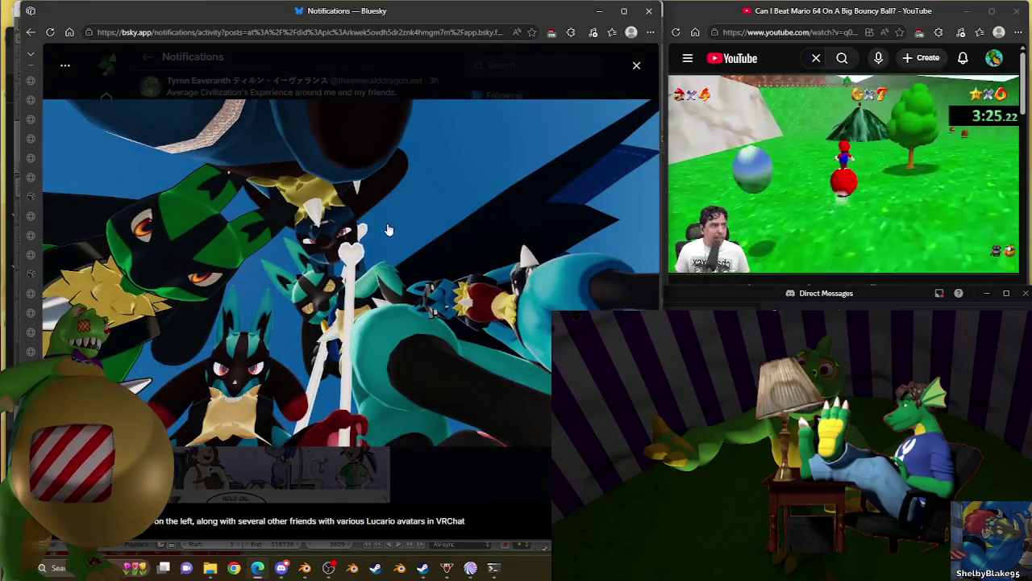
pyautogui.rightClick(387, 230)
pyautogui.click(408, 258)
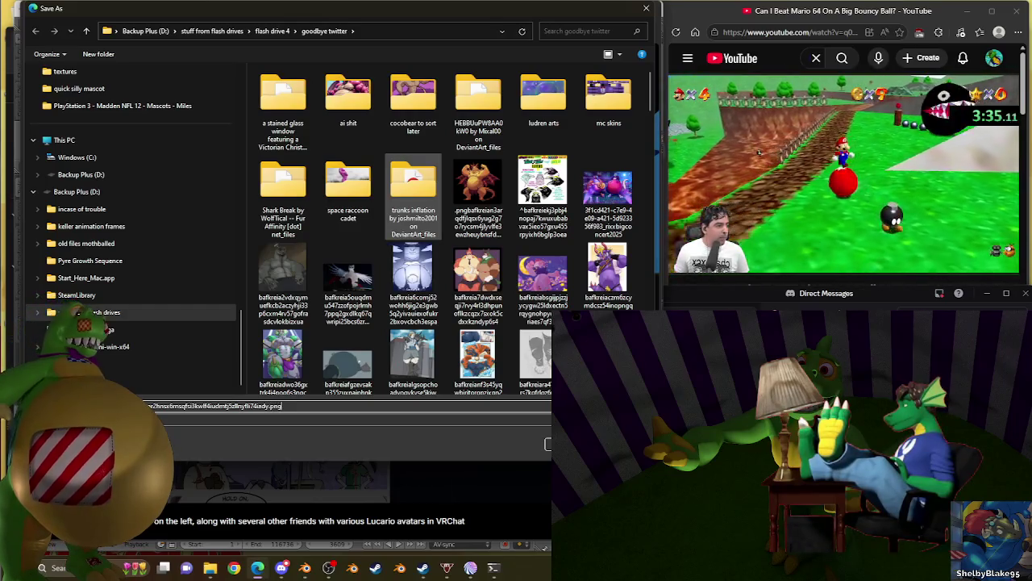
pyautogui.press('Return')
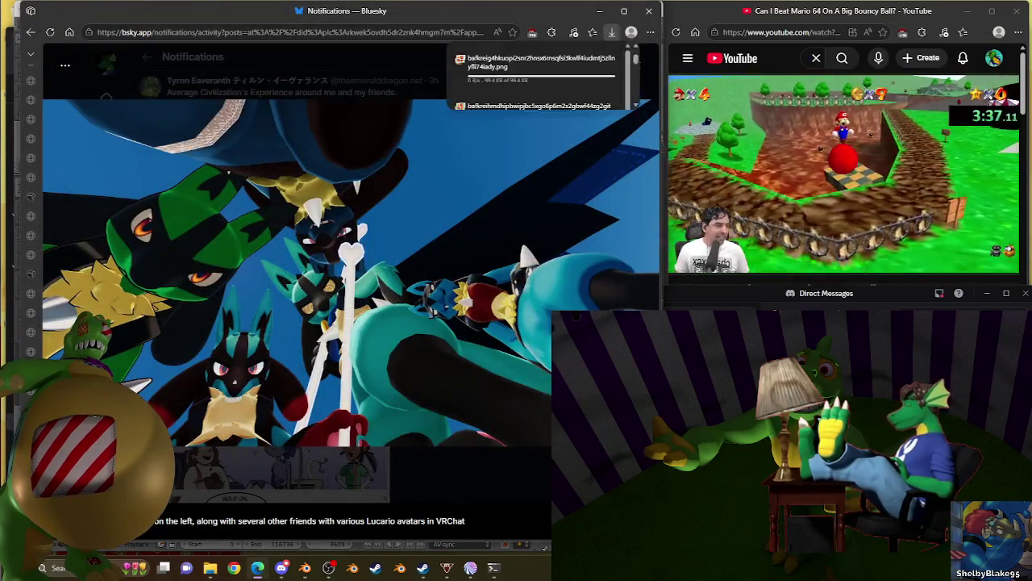
# Step: Bookmark the post and reply 'what the heck' to the astronaut quote post
pyautogui.click(186, 257)
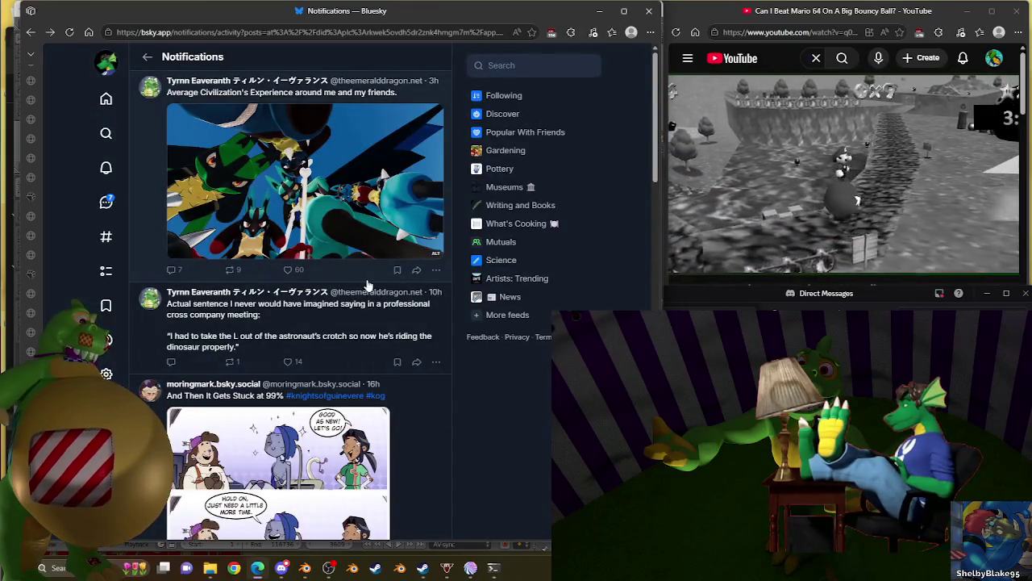
pyautogui.click(397, 271)
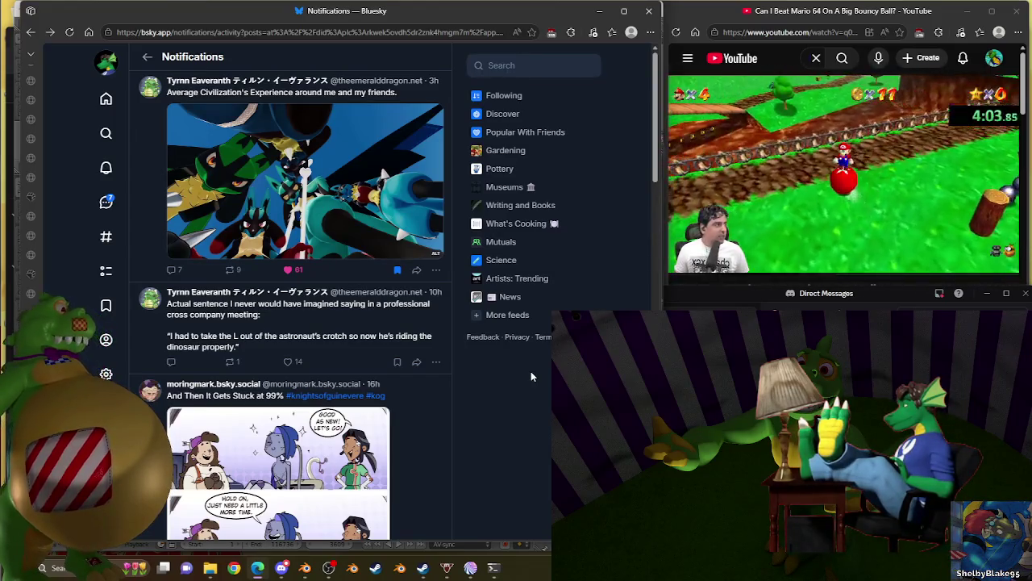
pyautogui.click(170, 363)
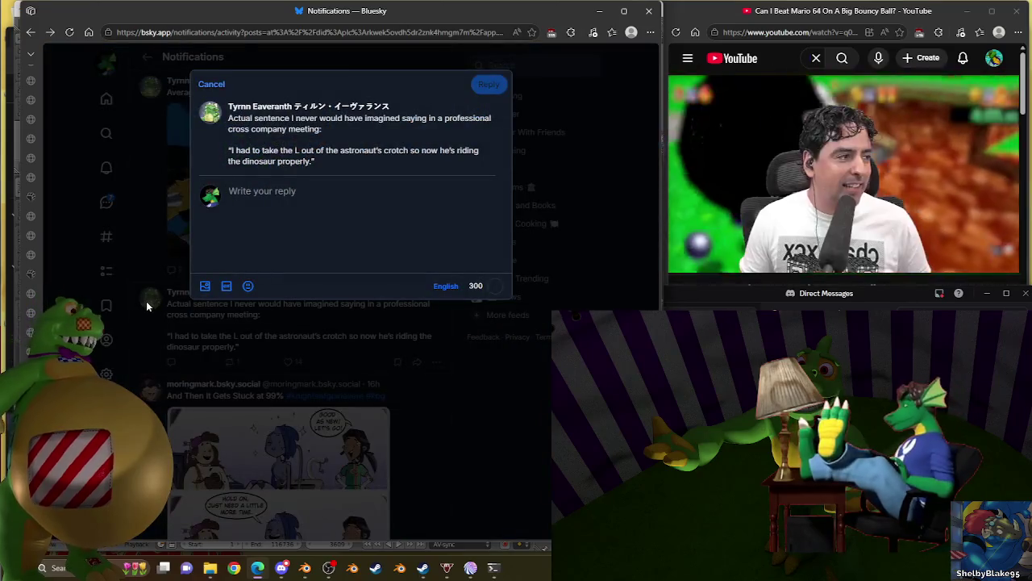
pyautogui.write('what the heck')
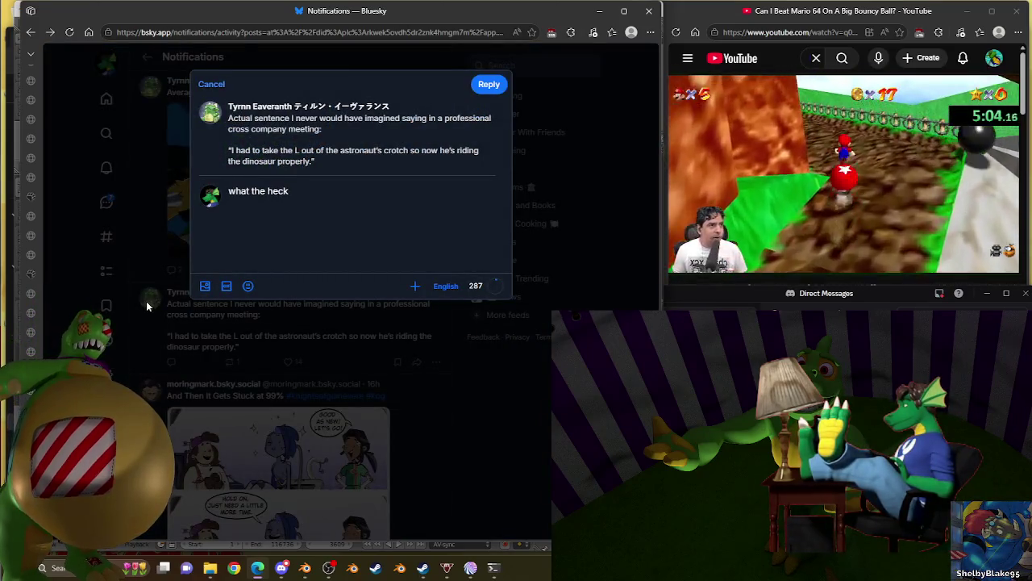
pyautogui.click(489, 84)
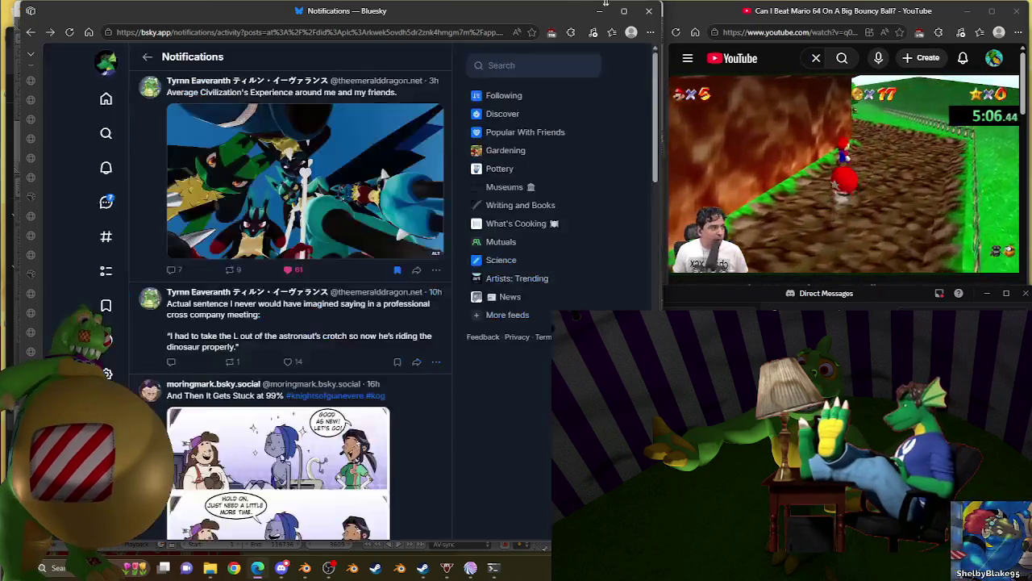
# Step: Extrude the selected edge across the sidewalk gap along the brick building wall
pyautogui.scroll(-5, 302, 257)
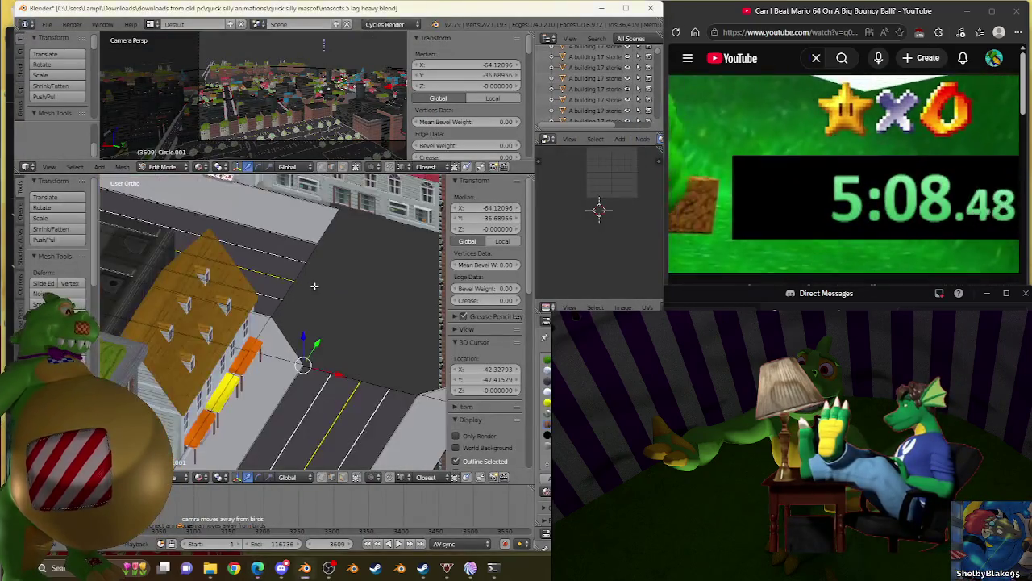
pyautogui.scroll(5, 210, 268)
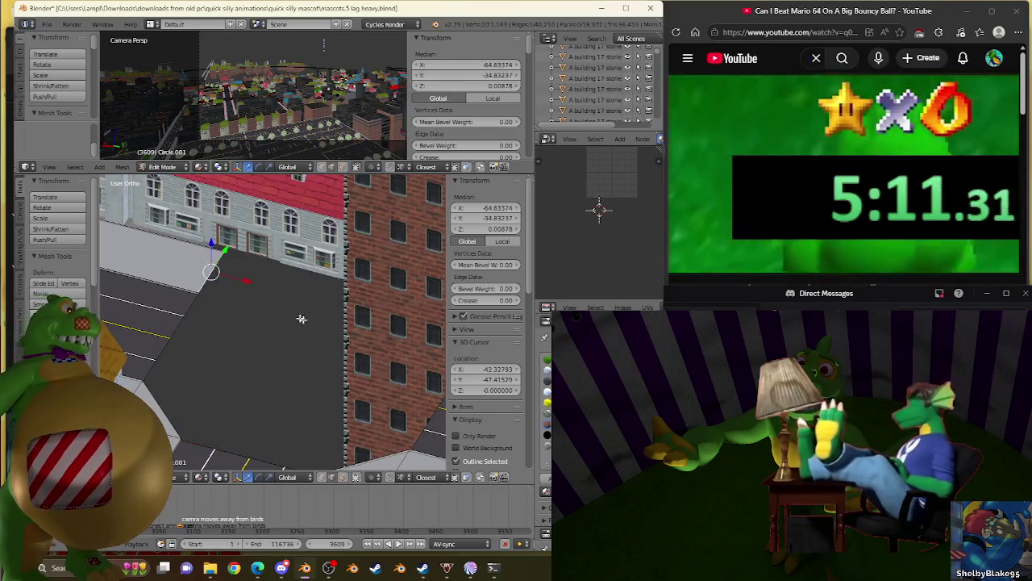
pyautogui.scroll(3, 293, 312)
pyautogui.scroll(2, 248, 304)
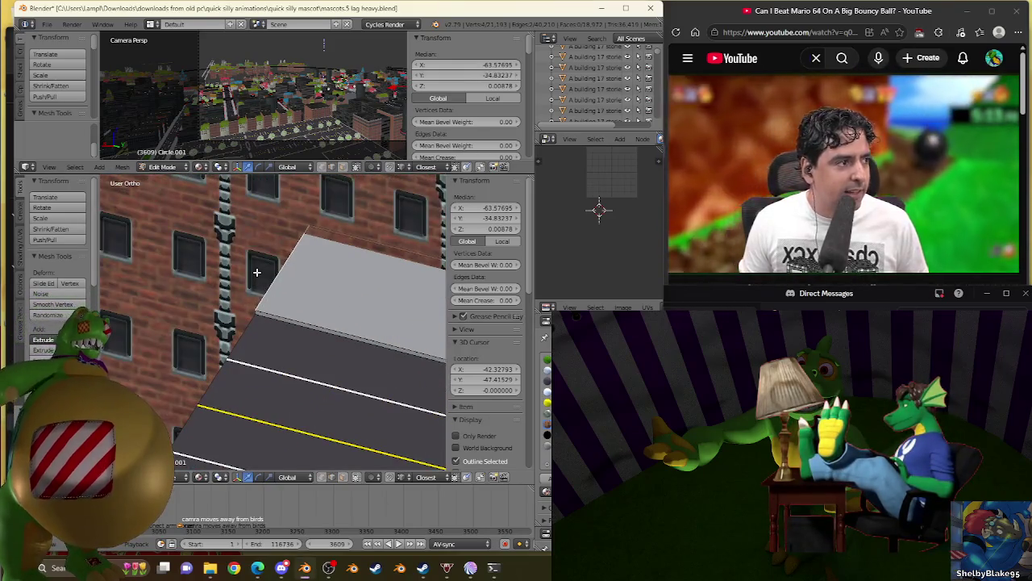
pyautogui.scroll(3, 299, 265)
pyautogui.scroll(-1, 302, 298)
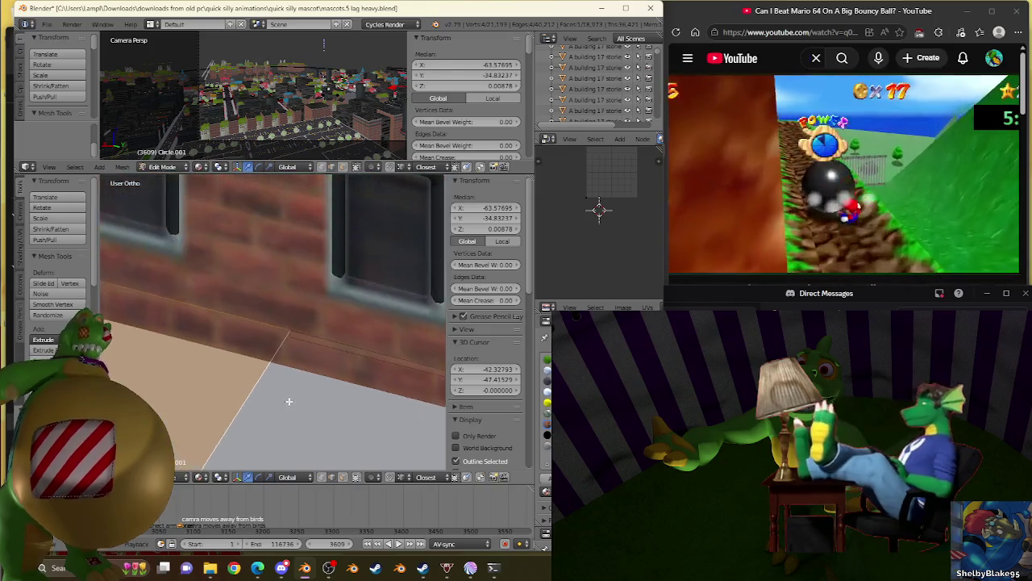
pyautogui.scroll(2, 292, 392)
pyautogui.scroll(2, 319, 367)
pyautogui.scroll(-3, 329, 355)
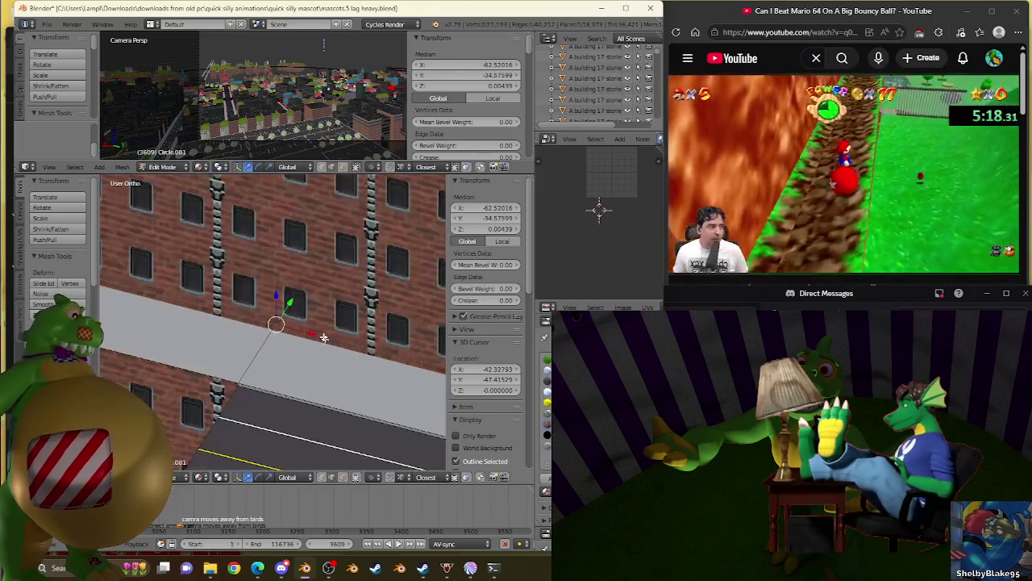
pyautogui.scroll(-1, 338, 362)
pyautogui.scroll(2, 352, 376)
pyautogui.scroll(3, 339, 354)
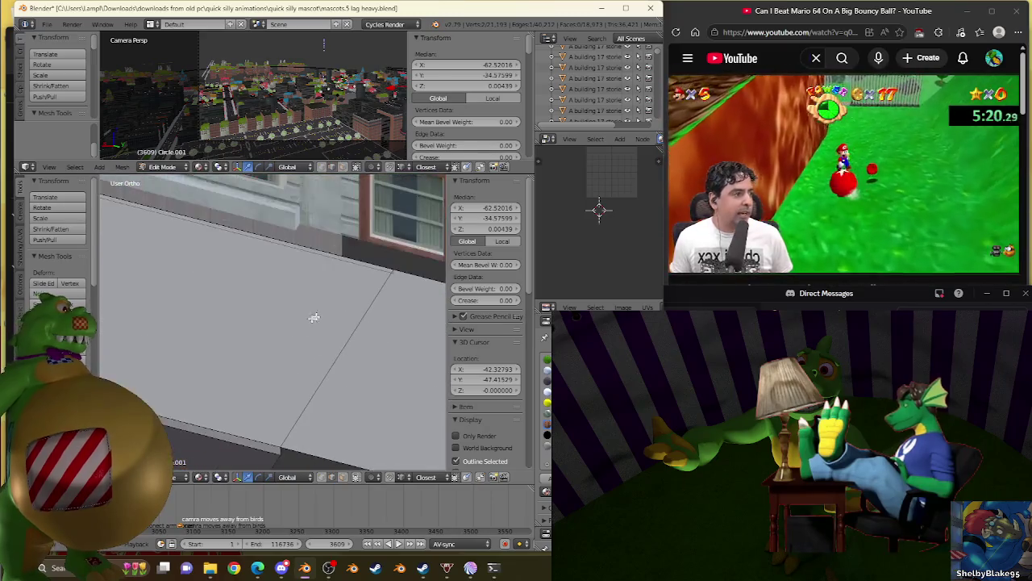
pyautogui.scroll(-2, 274, 343)
pyautogui.scroll(2, 354, 319)
pyautogui.scroll(-1, 242, 339)
pyautogui.scroll(2, 237, 335)
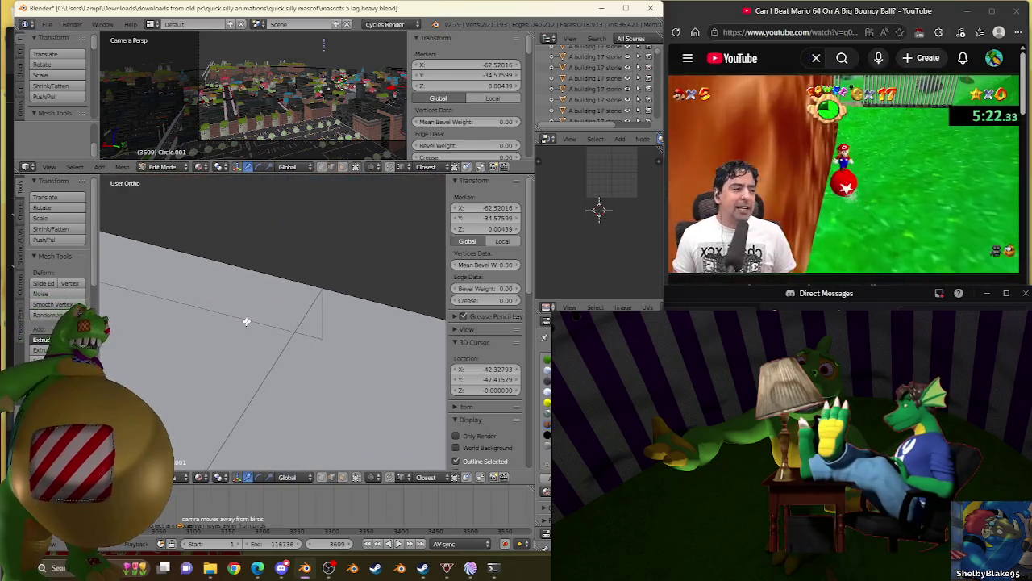
pyautogui.scroll(-2, 320, 304)
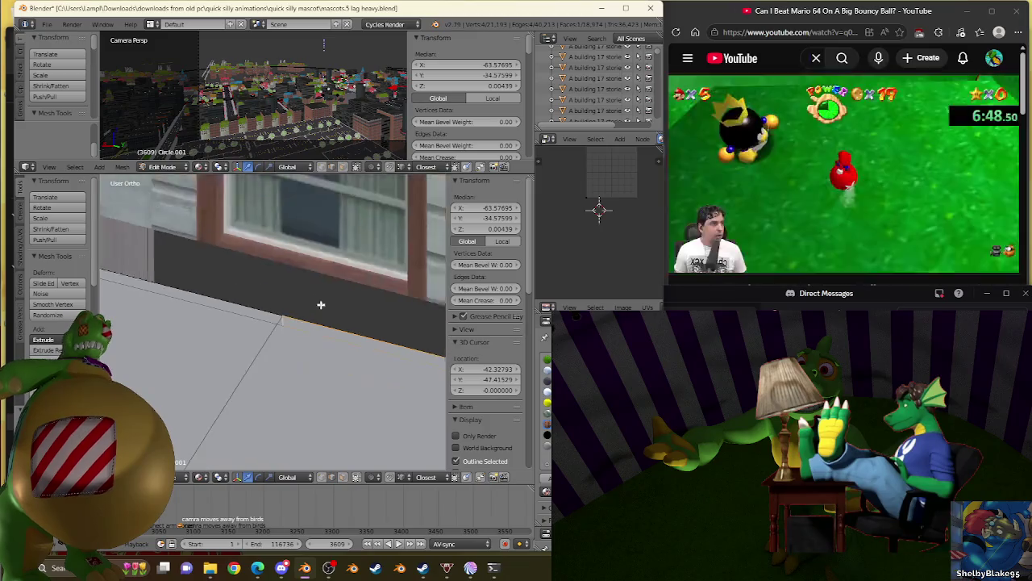
pyautogui.scroll(-2, 320, 305)
pyautogui.scroll(1, 294, 323)
pyautogui.scroll(3, 301, 401)
pyautogui.scroll(2, 302, 401)
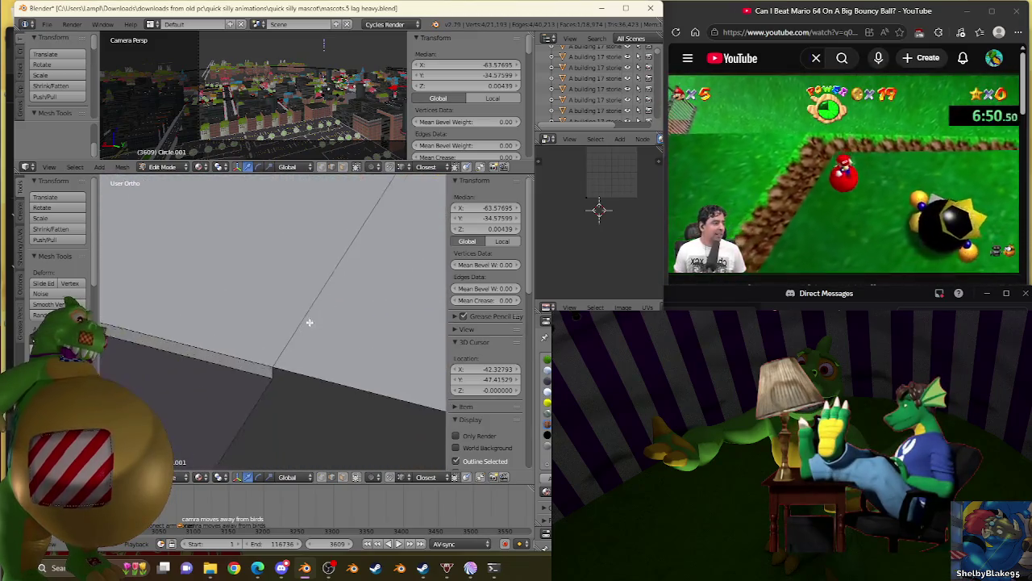
pyautogui.scroll(1, 275, 413)
pyautogui.scroll(-2, 282, 410)
pyautogui.scroll(-2, 298, 379)
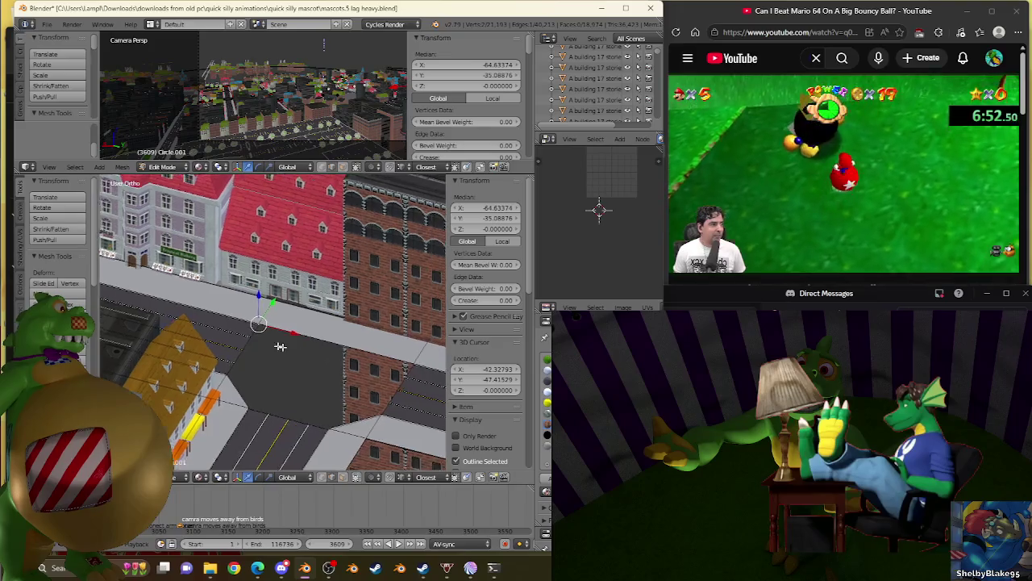
pyautogui.scroll(2, 323, 367)
pyautogui.scroll(2, 339, 359)
pyautogui.scroll(-2, 338, 358)
pyautogui.scroll(3, 295, 258)
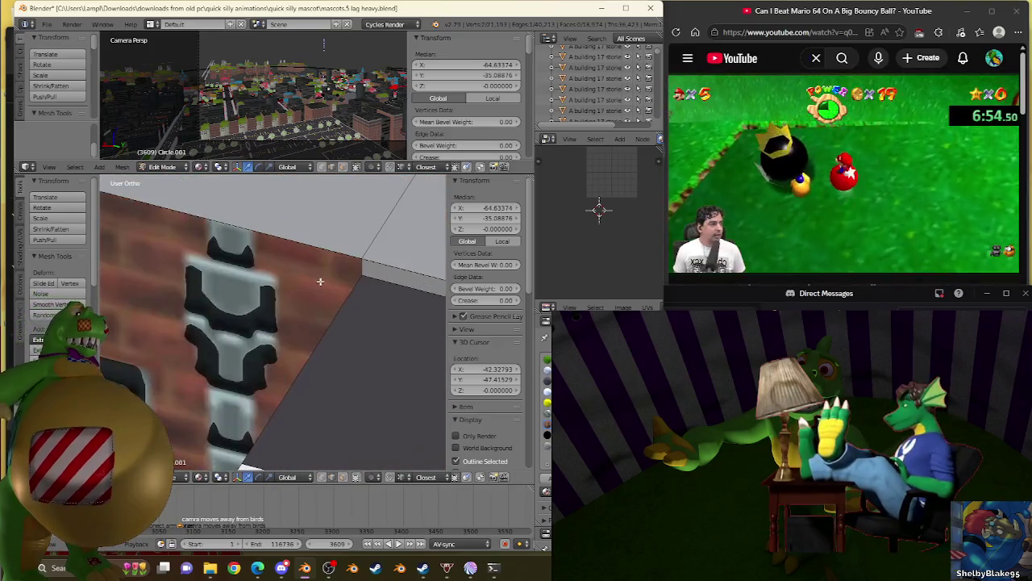
pyautogui.scroll(-2, 338, 321)
pyautogui.moveTo(299, 363); pyautogui.dragTo(217, 300, button='middle')
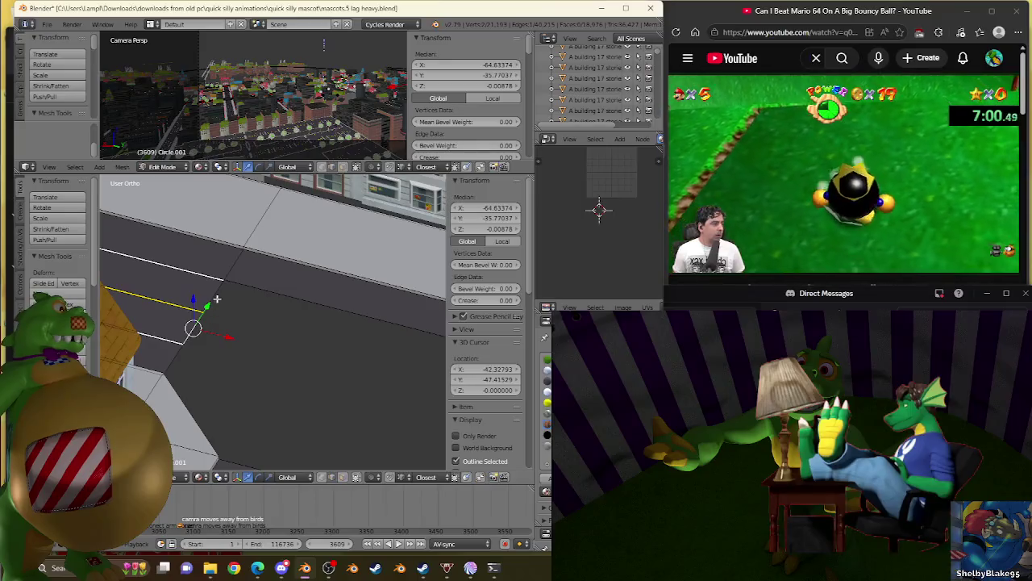
pyautogui.moveTo(341, 350); pyautogui.dragTo(136, 305, button='middle')
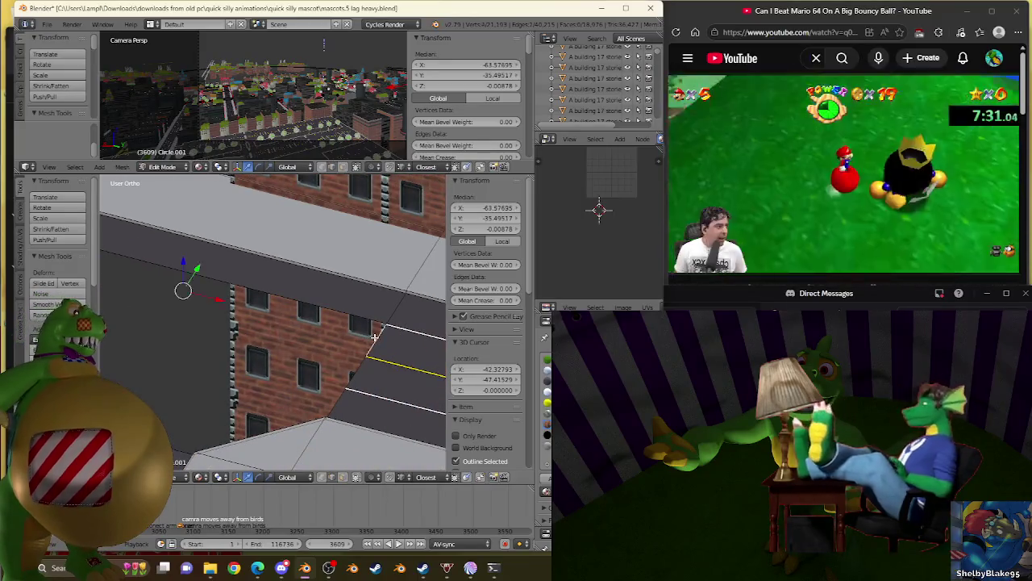
pyautogui.keyDown('ctrl'); pyautogui.click(340, 300); pyautogui.keyUp('ctrl')
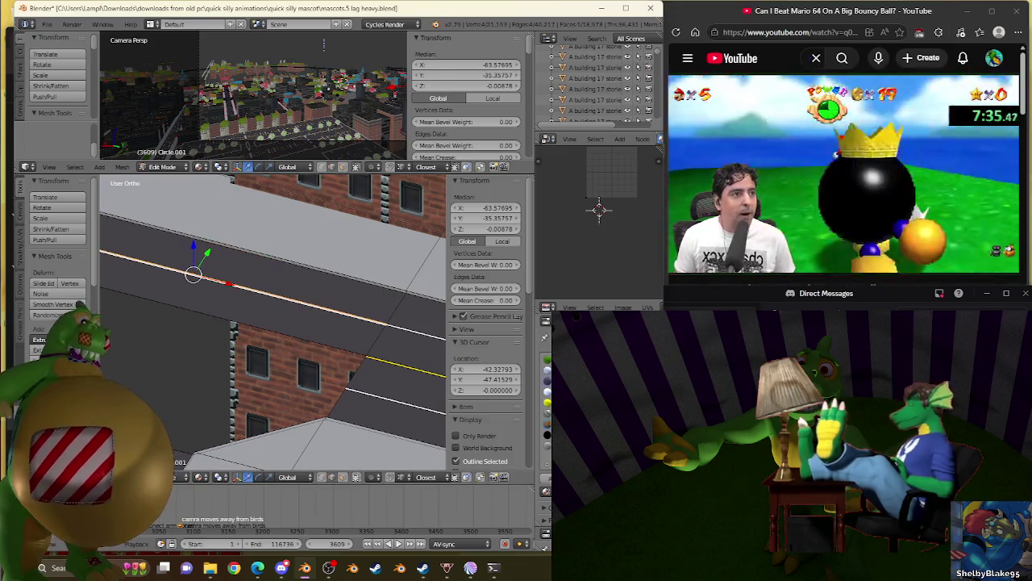
pyautogui.moveTo(266, 380); pyautogui.dragTo(205, 420, button='middle')
pyautogui.keyDown('ctrl'); pyautogui.click(205, 420); pyautogui.keyUp('ctrl')
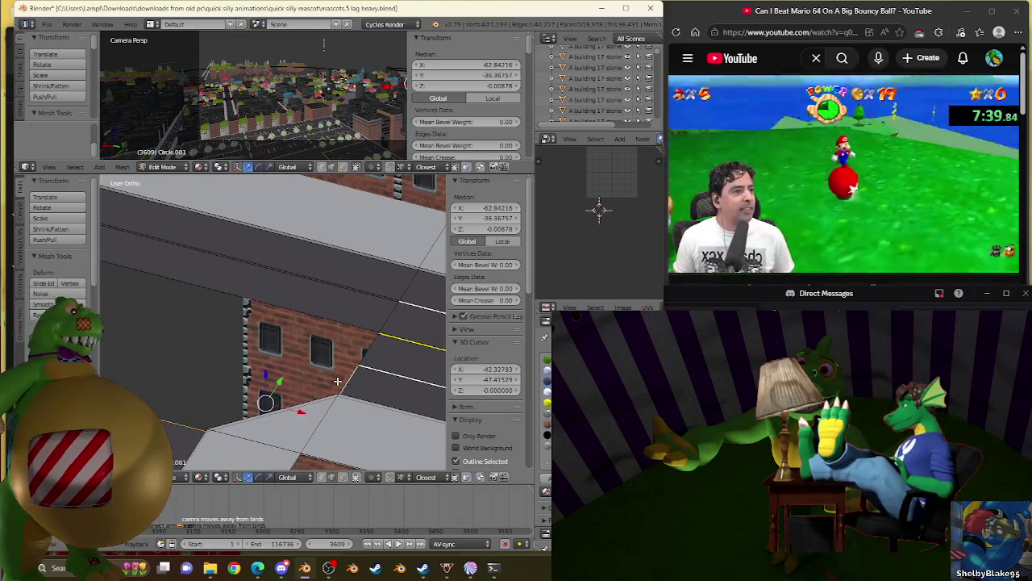
# Step: Select the long sidewalk edge and its neighbouring edge at the wall's corner
pyautogui.moveTo(322, 105)
pyautogui.mouseDown(button='middle')
pyautogui.moveTo(370, 136)
pyautogui.moveTo(250, 110)
pyautogui.mouseUp(button='middle')
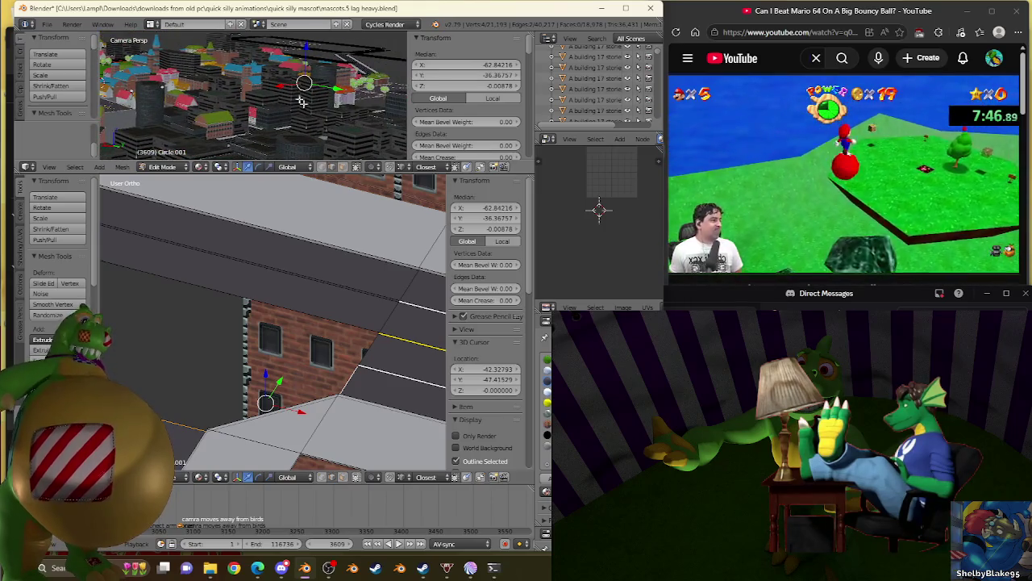
pyautogui.moveTo(366, 316); pyautogui.dragTo(240, 387, button='middle')
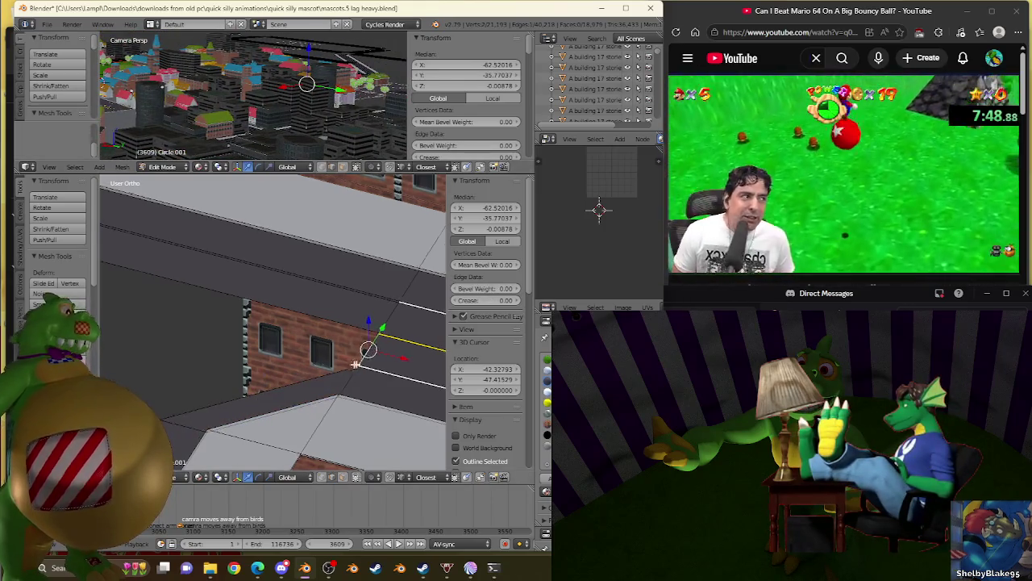
pyautogui.click(255, 386)
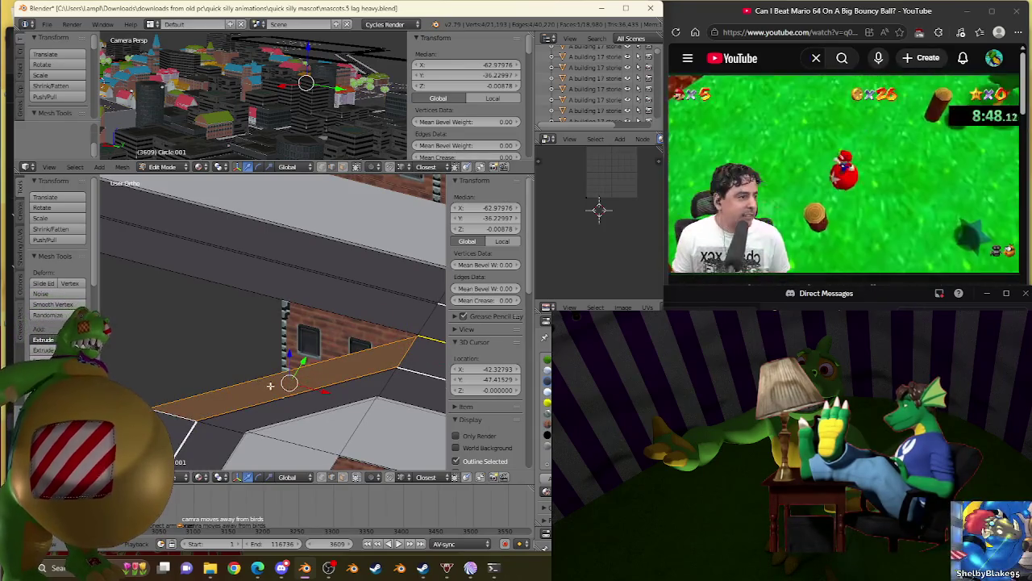
pyautogui.click(298, 395)
pyautogui.keyDown('shift'); pyautogui.rightClick(297, 393); pyautogui.keyUp('shift')
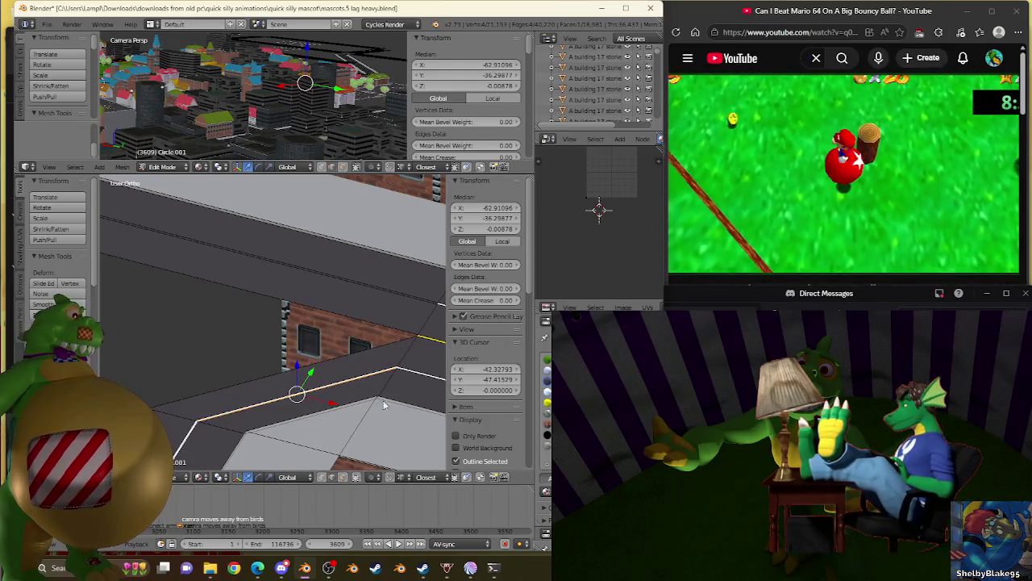
pyautogui.moveTo(407, 416); pyautogui.dragTo(347, 379, button='middle')
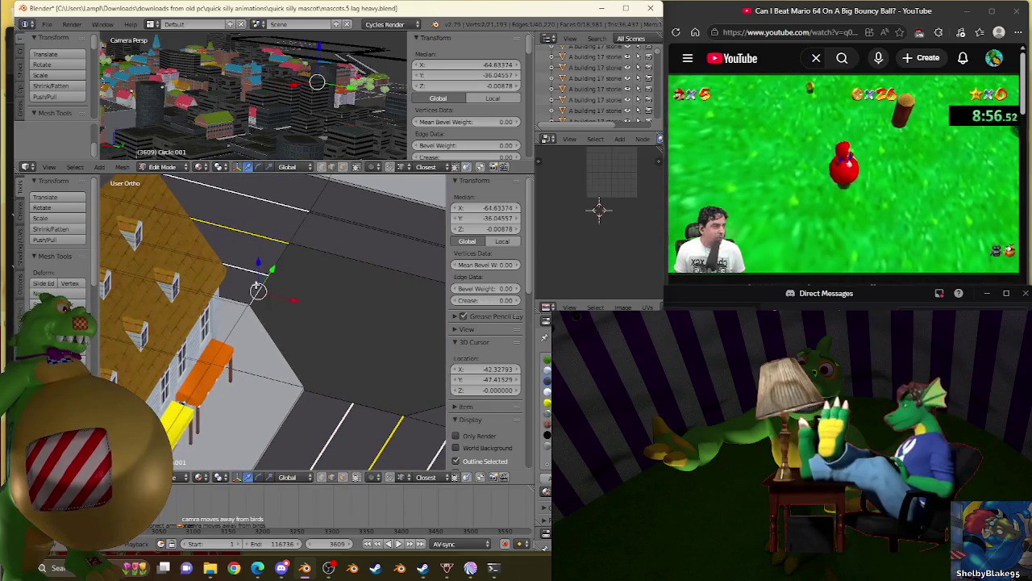
# Step: Zoom in on the unfilled road corner and select its outer edge beside the sidewalk
pyautogui.scroll(5, 329, 393)
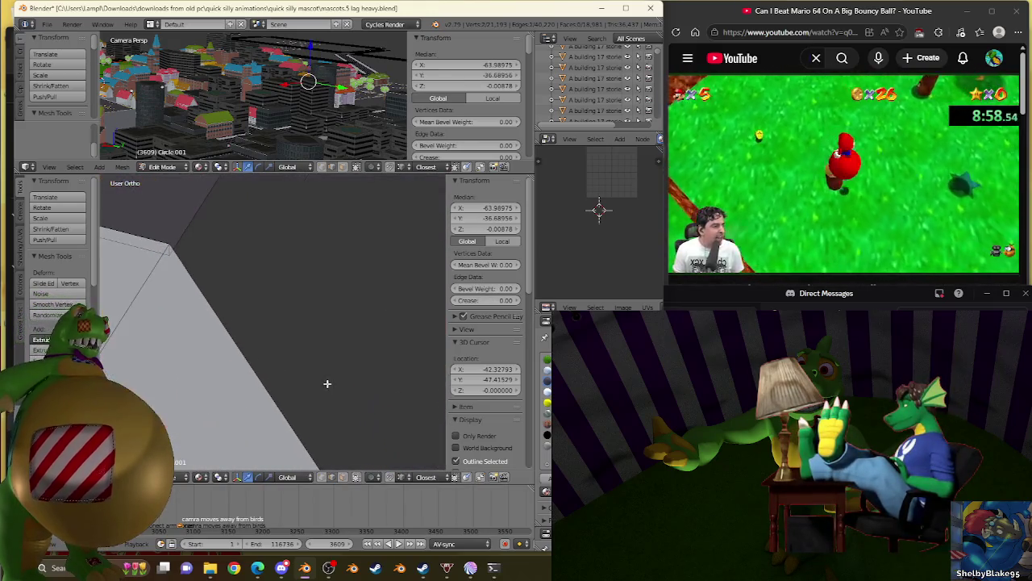
pyautogui.scroll(-5, 212, 322)
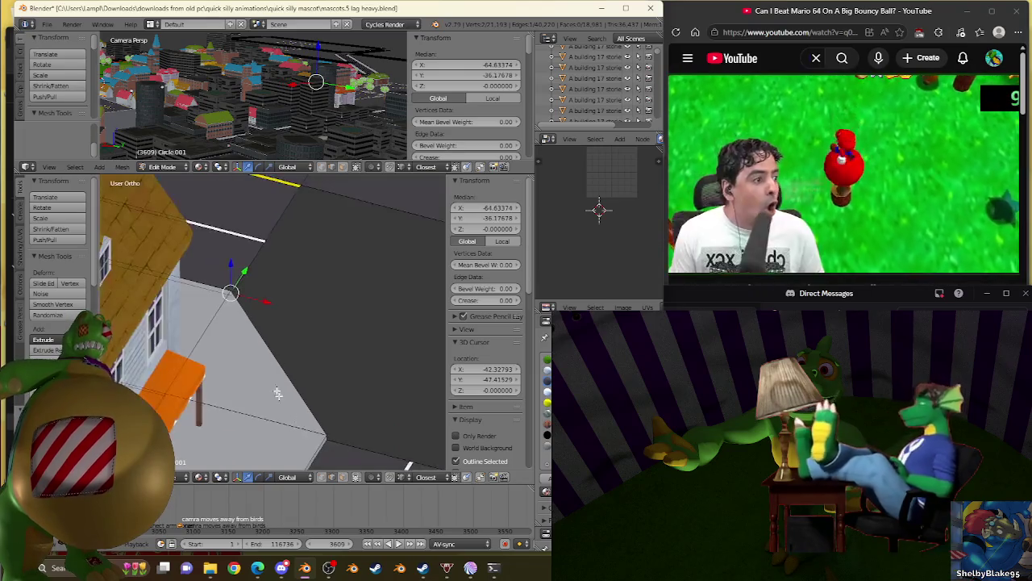
pyautogui.scroll(5, 255, 306)
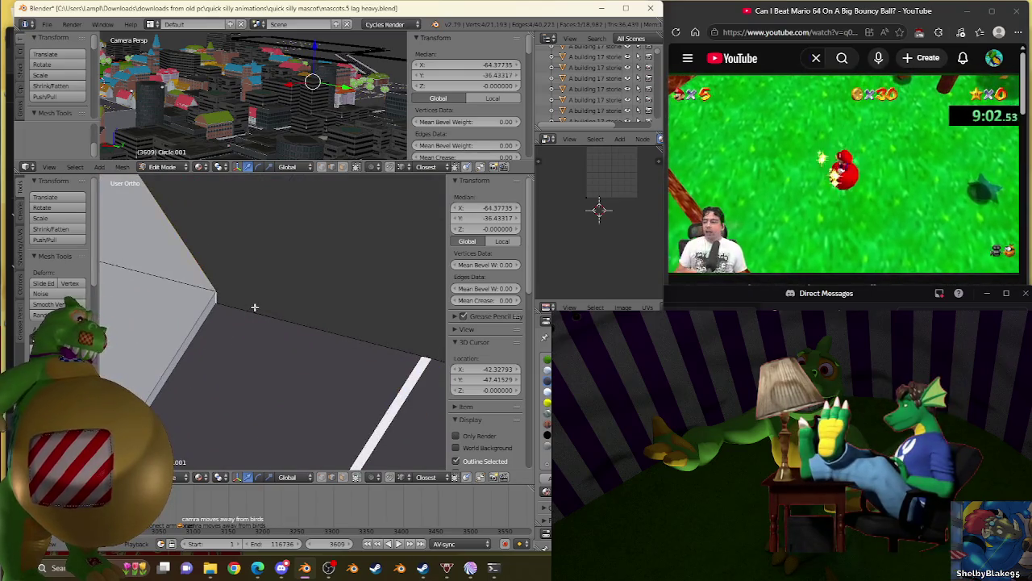
pyautogui.scroll(-3, 255, 308)
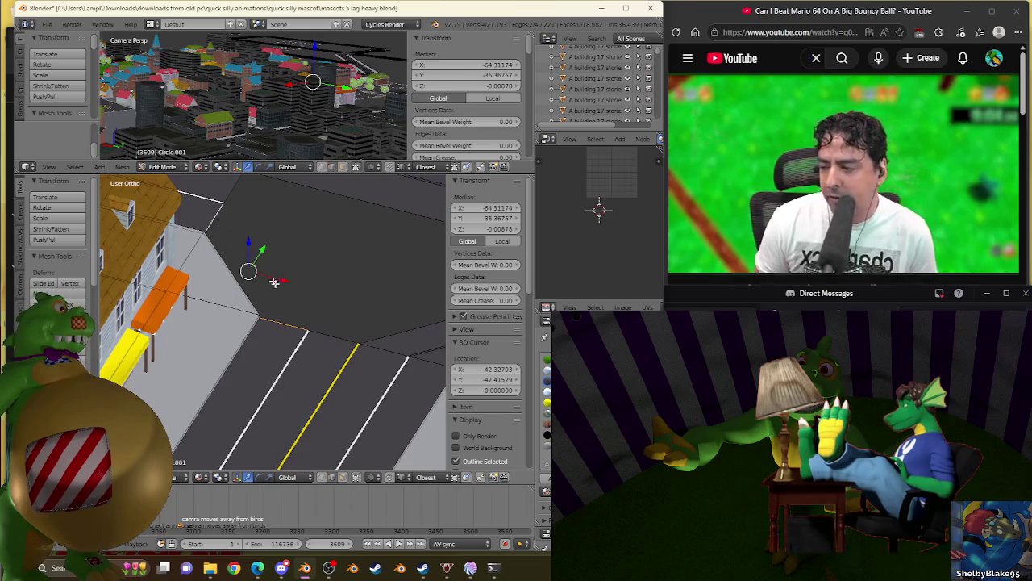
pyautogui.rightClick(271, 279)
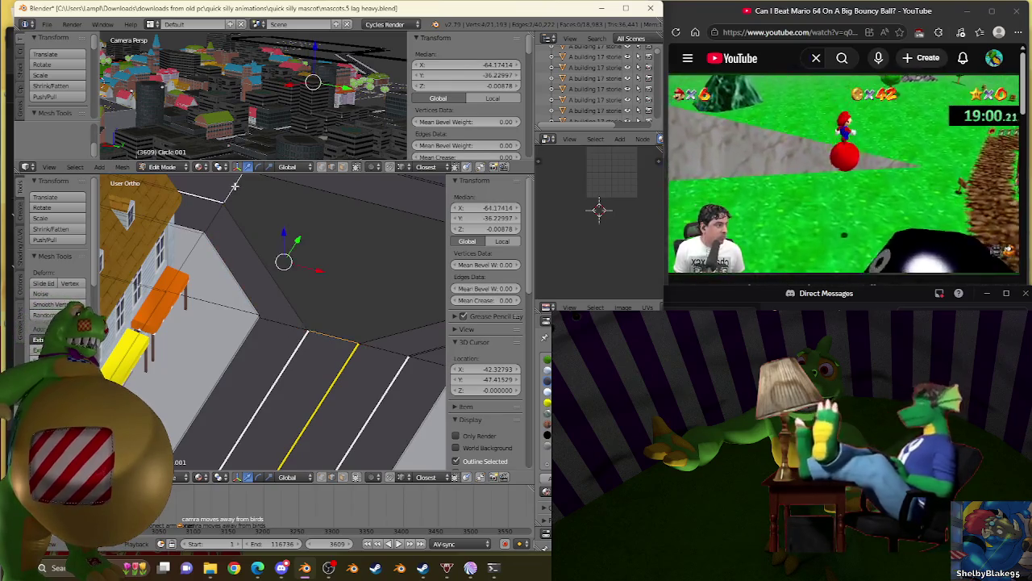
pyautogui.rightClick(252, 250)
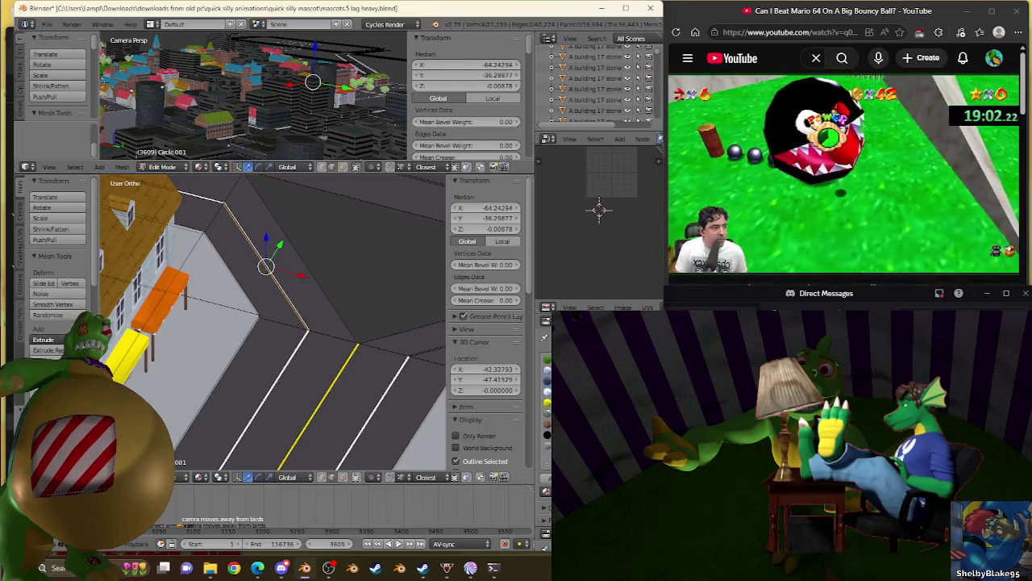
pyautogui.rightClick(403, 312)
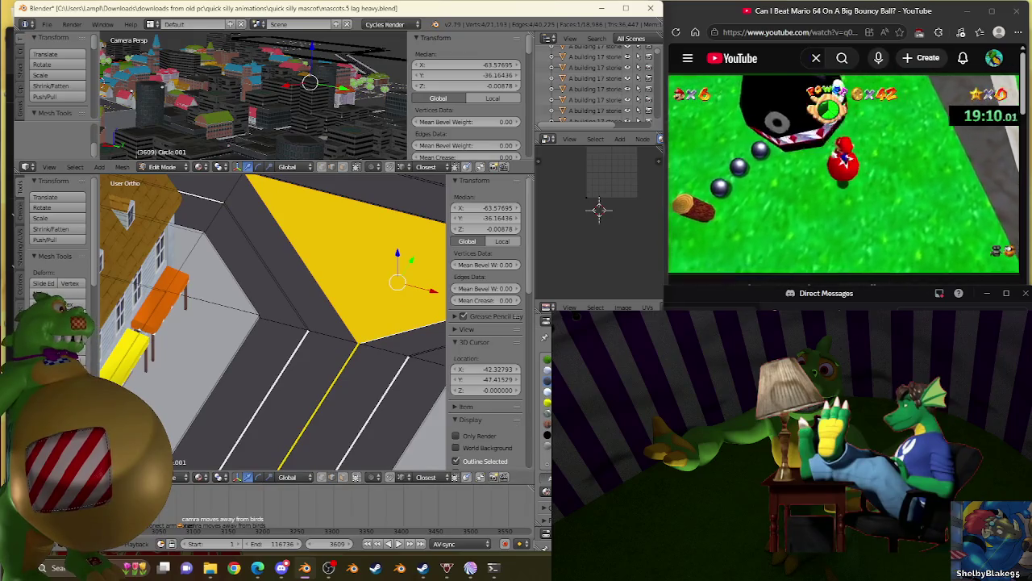
pyautogui.keyDown('shift'); pyautogui.moveTo(326, 230); pyautogui.dragTo(330, 268, button='middle'); pyautogui.keyUp('shift')
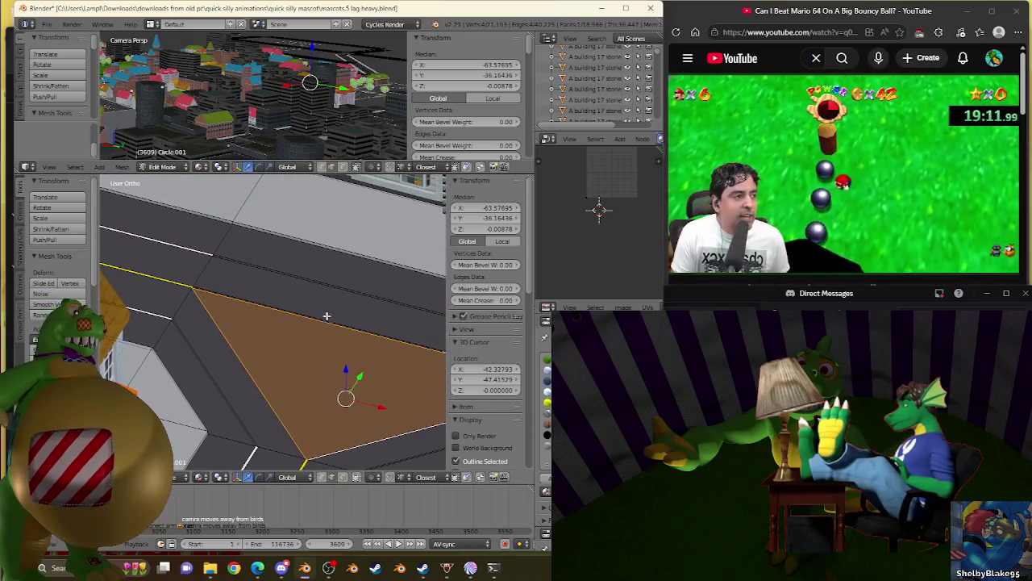
pyautogui.rightClick(325, 320)
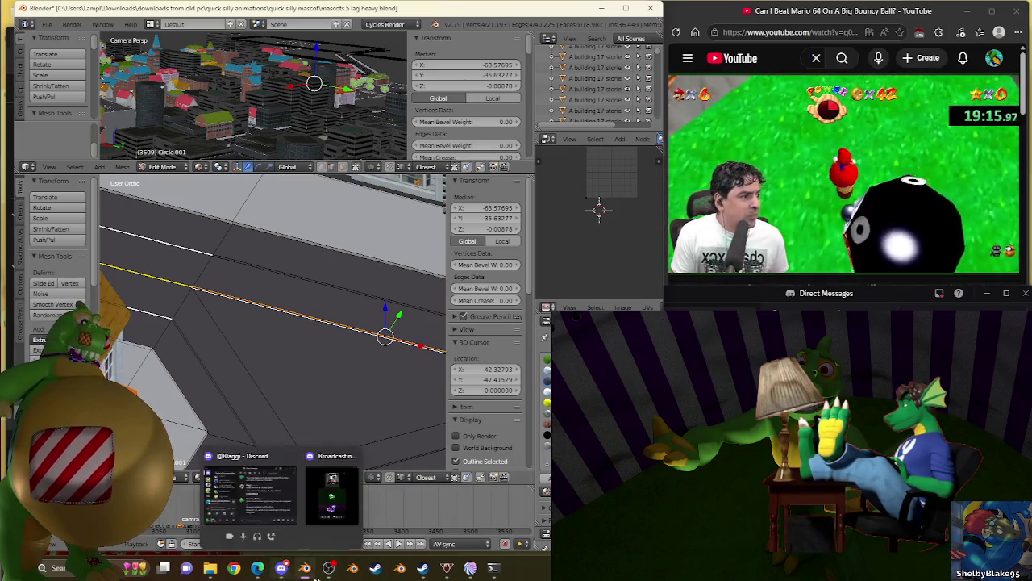
pyautogui.moveTo(375, 567)
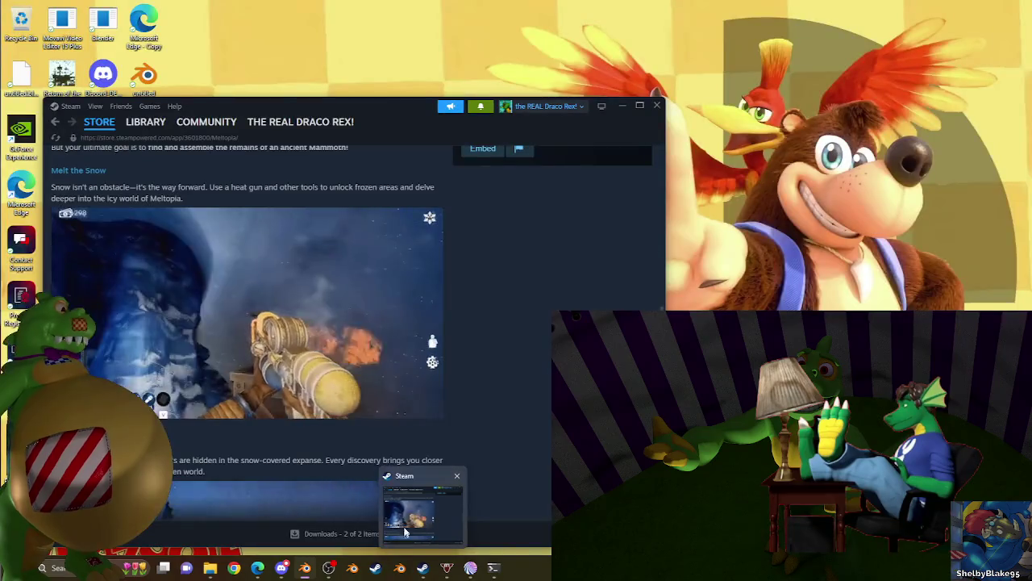
# Step: Bring up Meltopia's Steam store page, scroll it, then minimize the window
pyautogui.click(407, 514)
pyautogui.scroll(10, 242, 282)
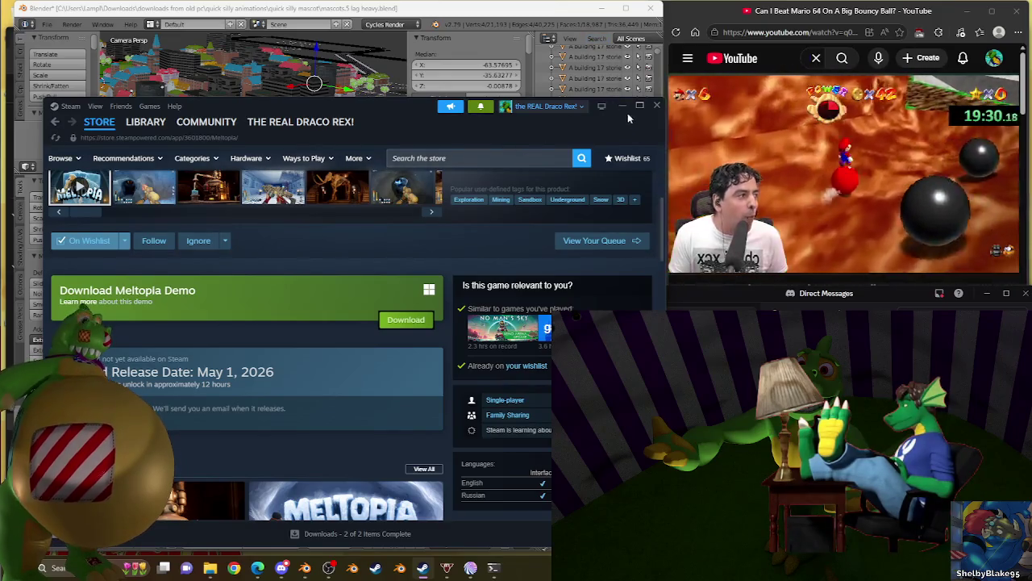
pyautogui.click(625, 109)
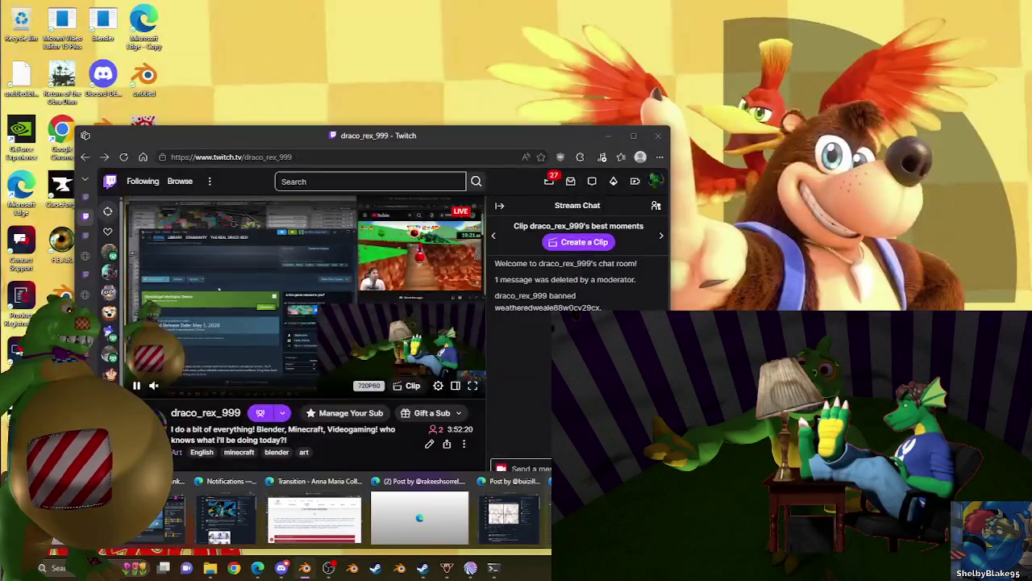
# Step: Bring the Twitch channel forward with Stream Chat showing, then open the second Twitch window
pyautogui.click(419, 517)
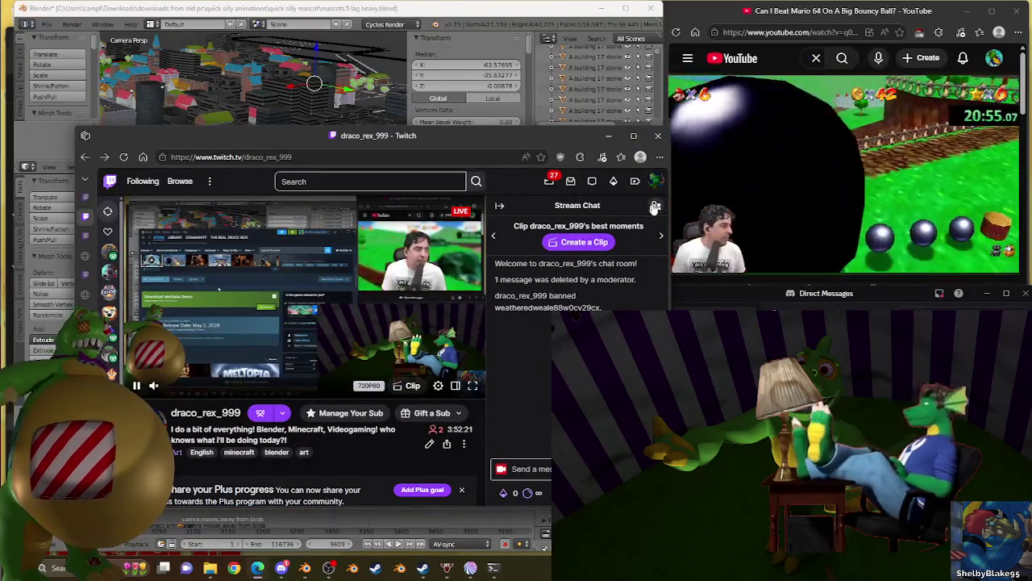
pyautogui.click(655, 205)
pyautogui.click(657, 206)
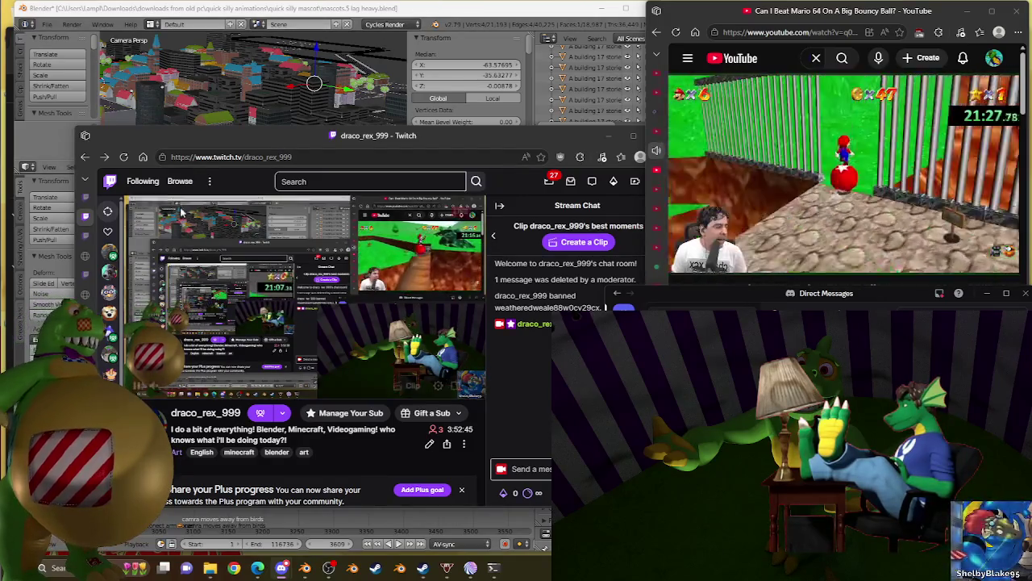
pyautogui.moveTo(281, 568)
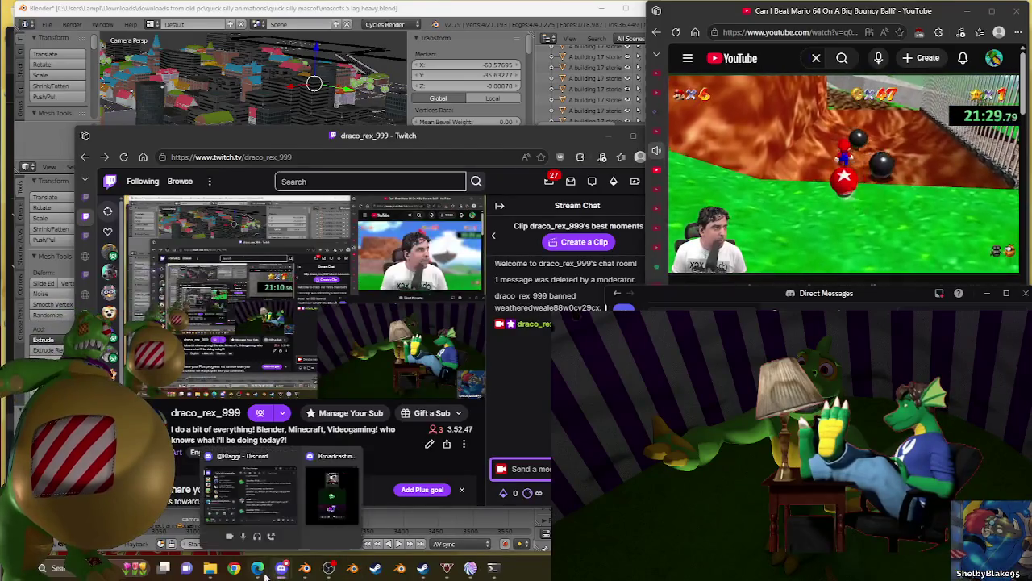
pyautogui.click(258, 520)
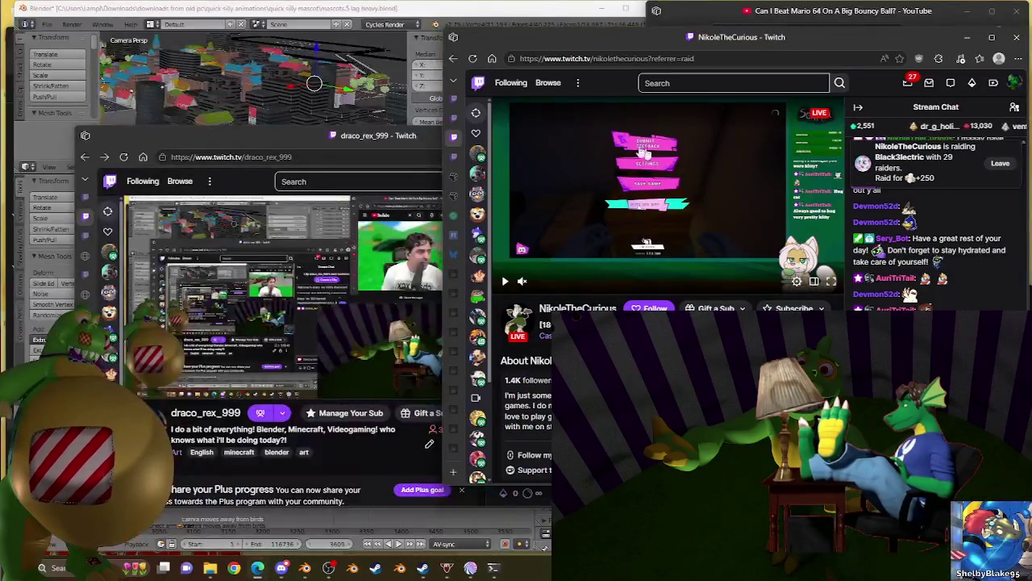
# Step: Switch back and forth between the other Twitch stream and the YouTube video window
pyautogui.click(810, 7)
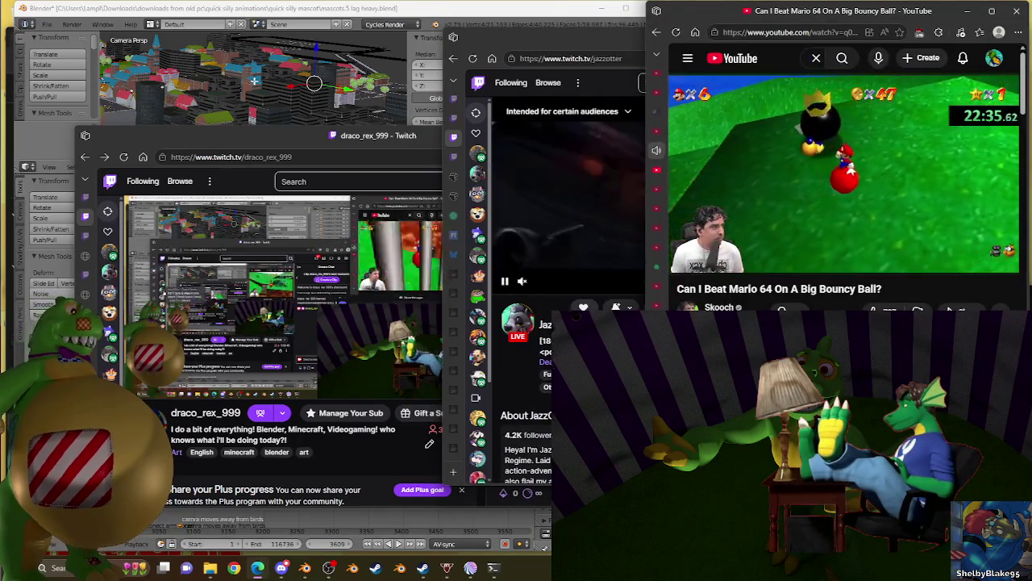
pyautogui.hotkey('alt', 'Tab')
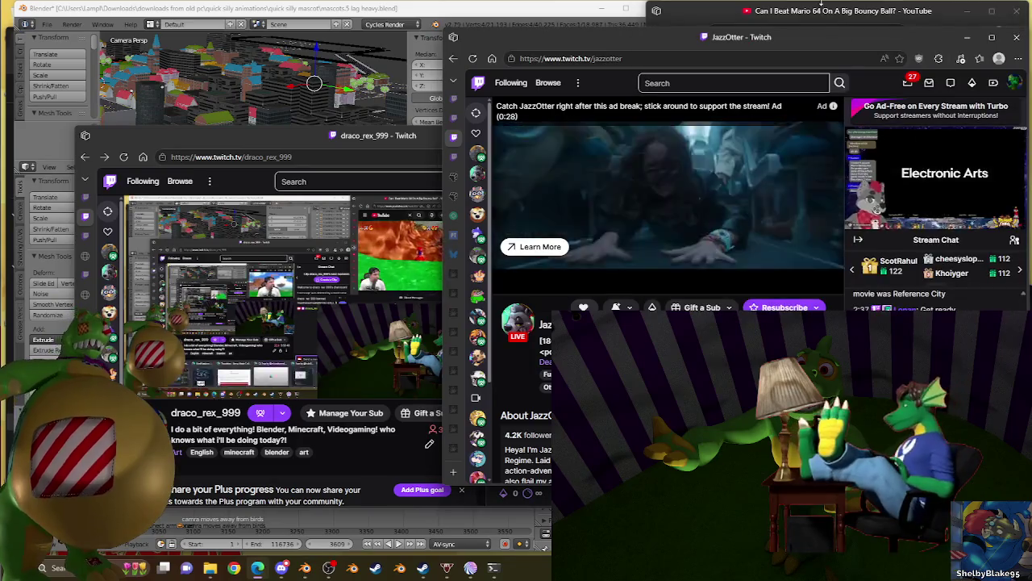
pyautogui.hotkey('alt', 'Tab')
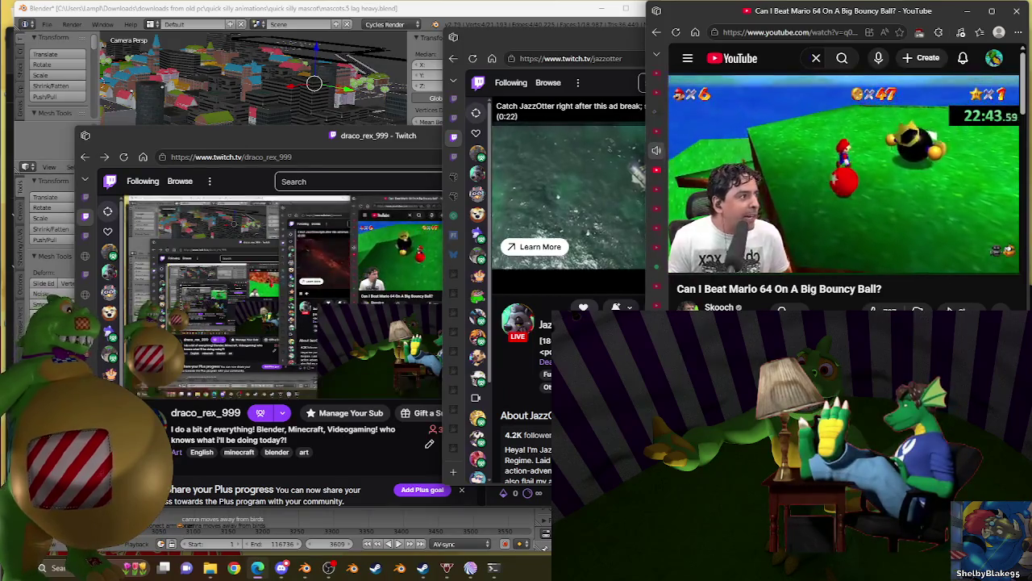
pyautogui.click(564, 38)
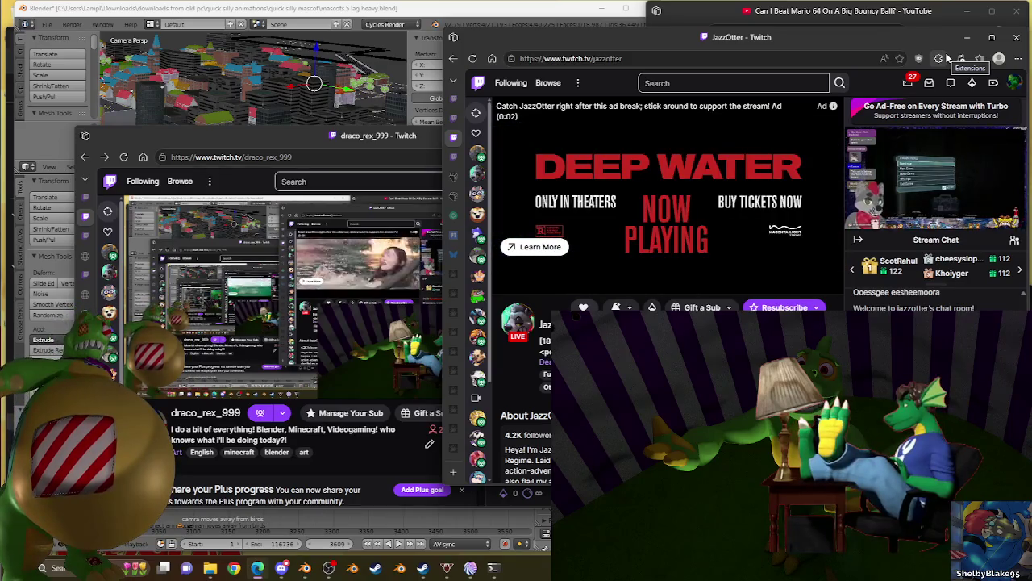
pyautogui.click(879, 14)
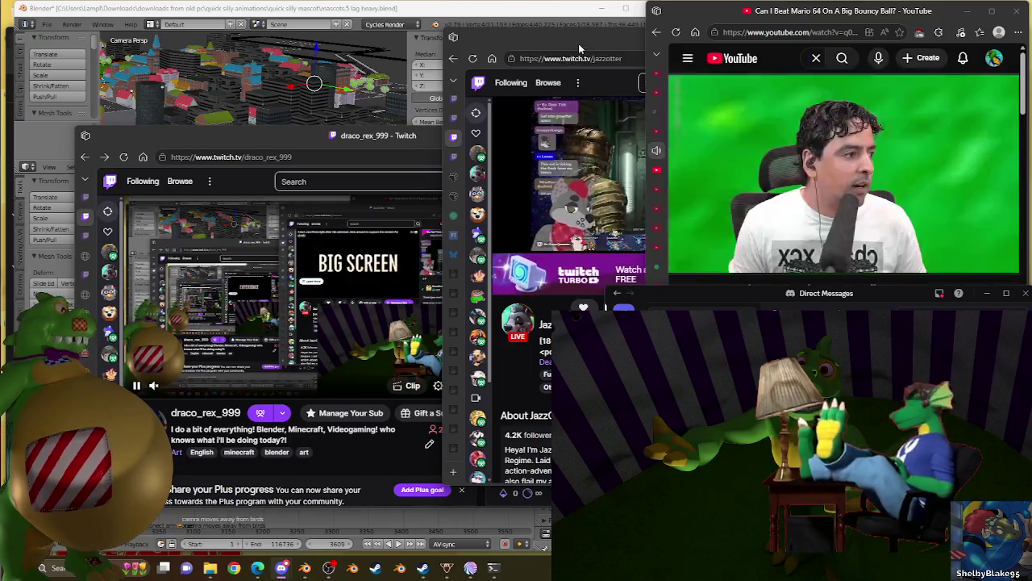
pyautogui.click(579, 40)
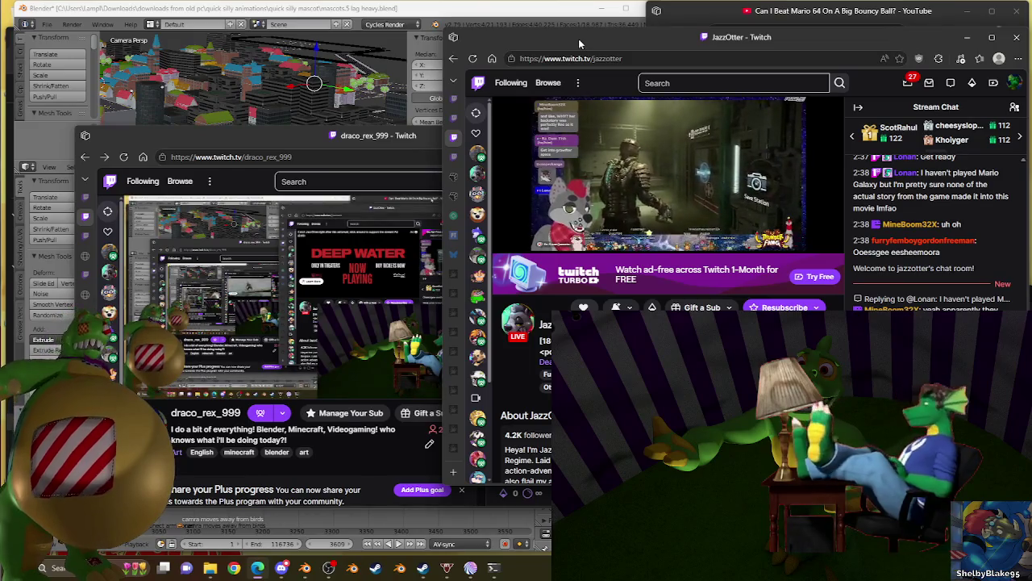
pyautogui.click(793, 17)
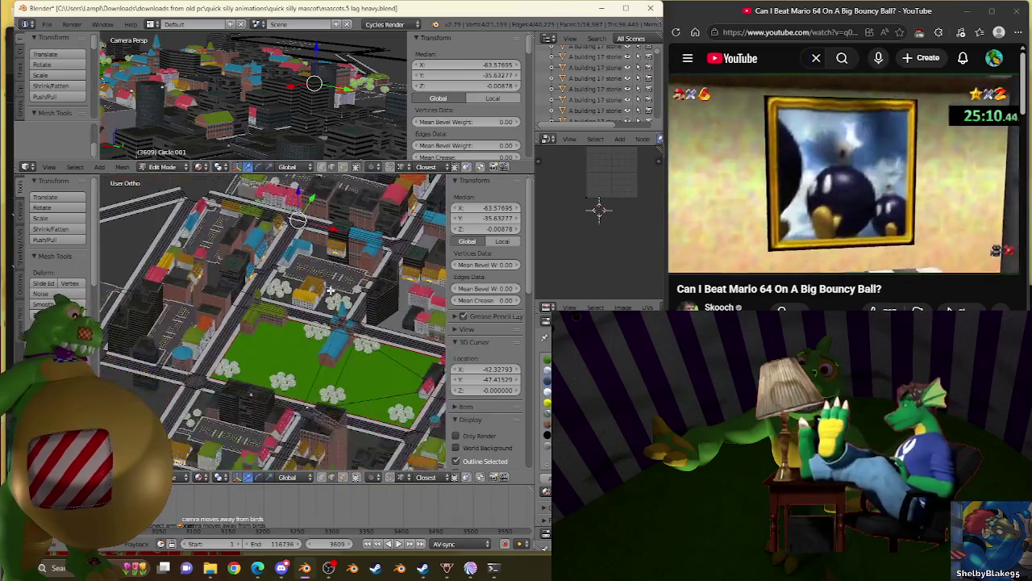
# Step: Orbit over to the parking-lot block and select the sidewalk object Circle.015
pyautogui.moveTo(187, 345)
pyautogui.mouseDown(button='middle')
pyautogui.moveTo(271, 320)
pyautogui.moveTo(274, 339)
pyautogui.moveTo(247, 343)
pyautogui.mouseUp(button='middle')
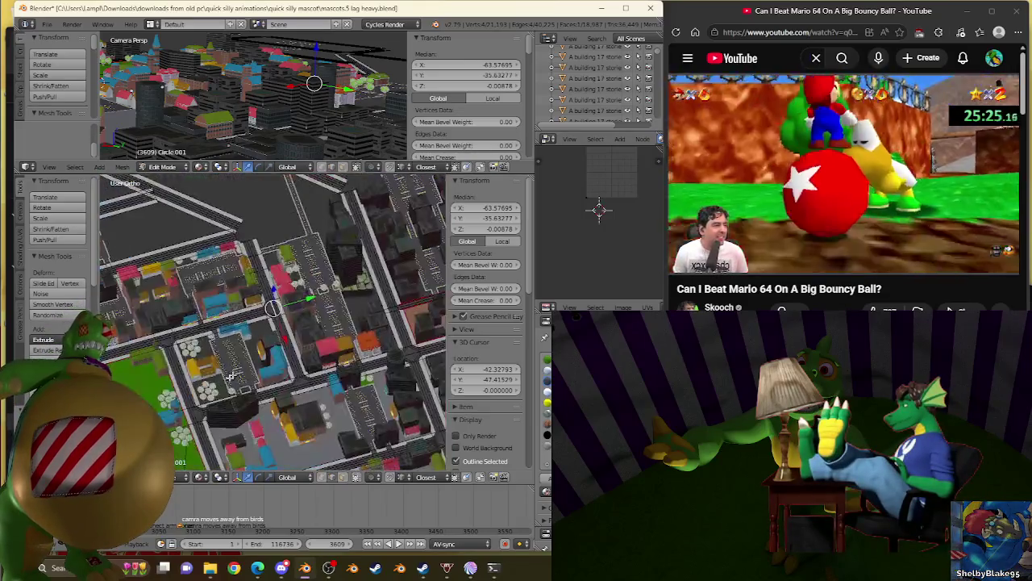
pyautogui.moveTo(226, 380); pyautogui.dragTo(276, 315, button='middle')
pyautogui.moveTo(316, 278); pyautogui.dragTo(284, 302, button='middle')
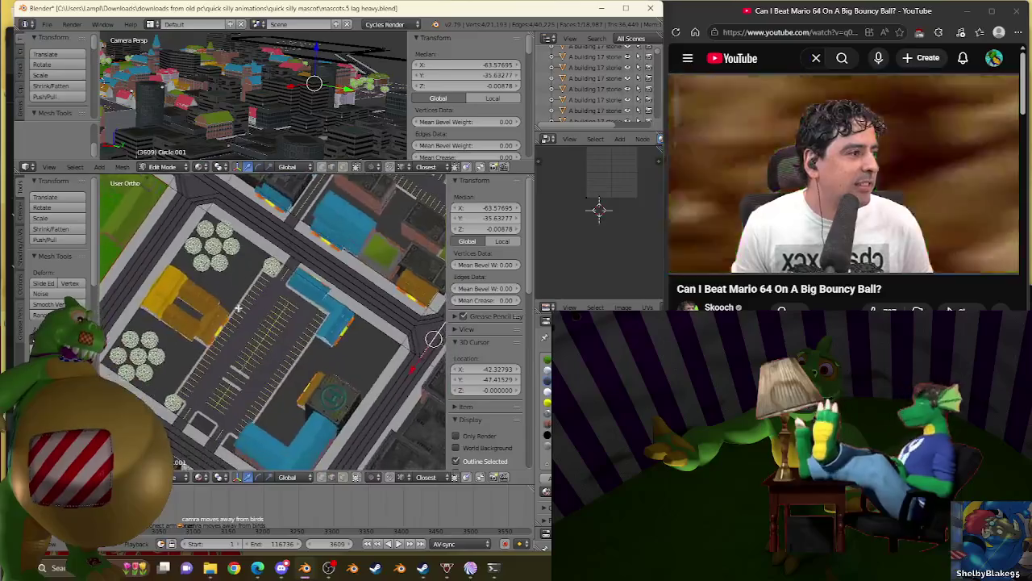
pyautogui.press('Tab')
pyautogui.rightClick(282, 324)
# Step: Enter edit mode on Circle.015 and select the edge at the sidewalk's inner corner
pyautogui.scroll(-2, 281, 319)
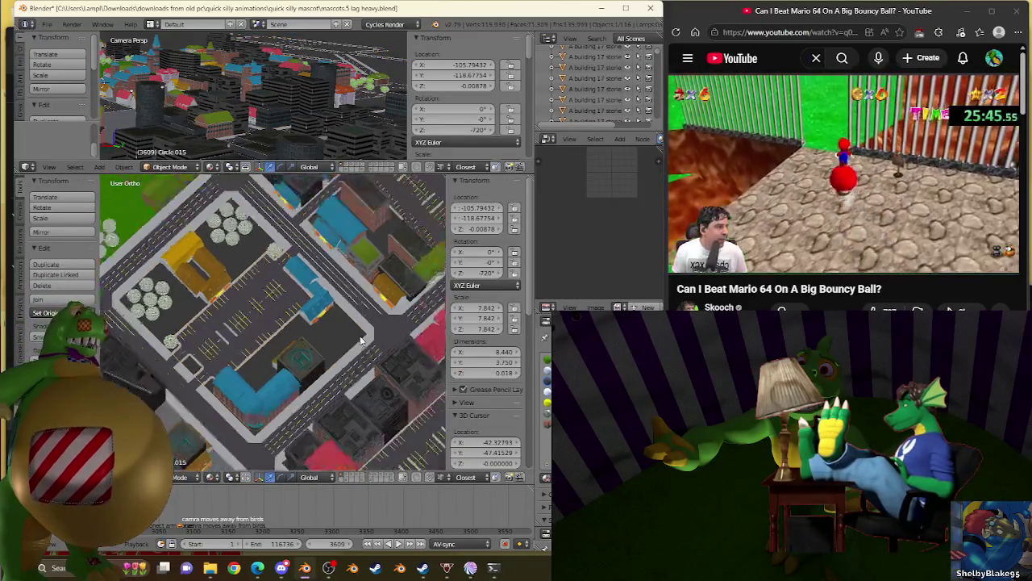
pyautogui.scroll(-2, 281, 319)
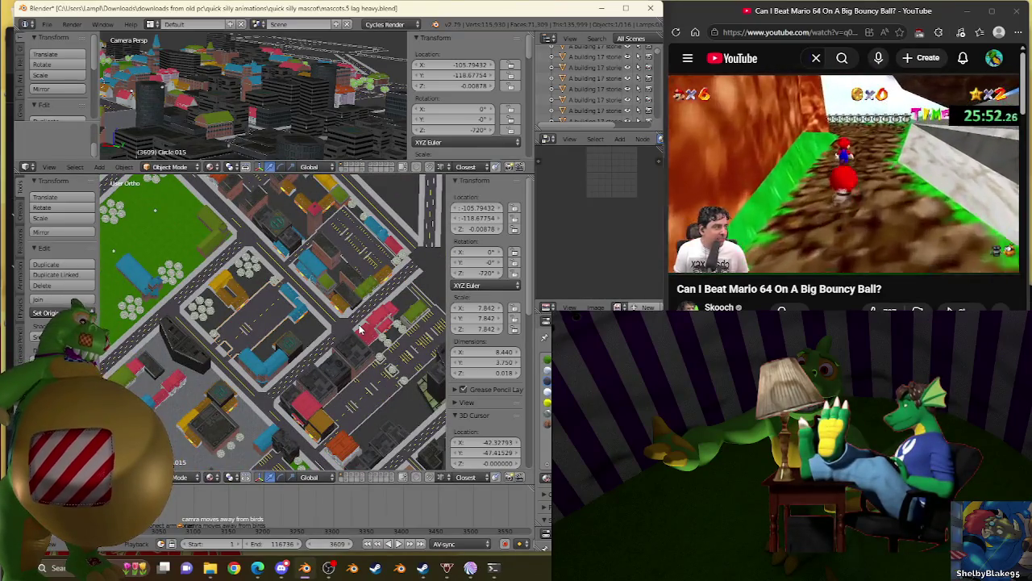
pyautogui.scroll(3, 360, 329)
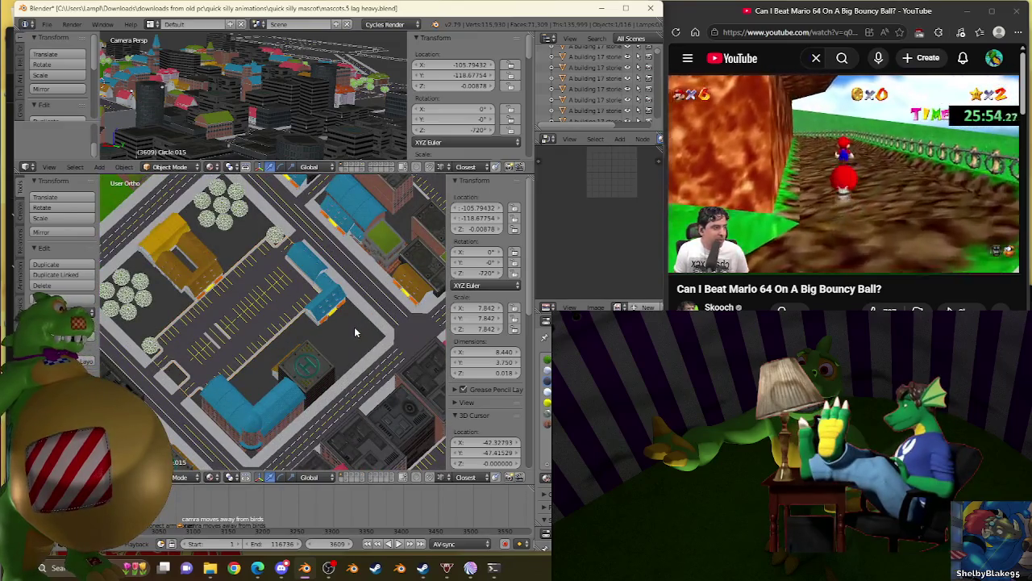
pyautogui.press('Tab')
pyautogui.scroll(3, 334, 357)
pyautogui.scroll(2, 334, 358)
pyautogui.scroll(2, 334, 357)
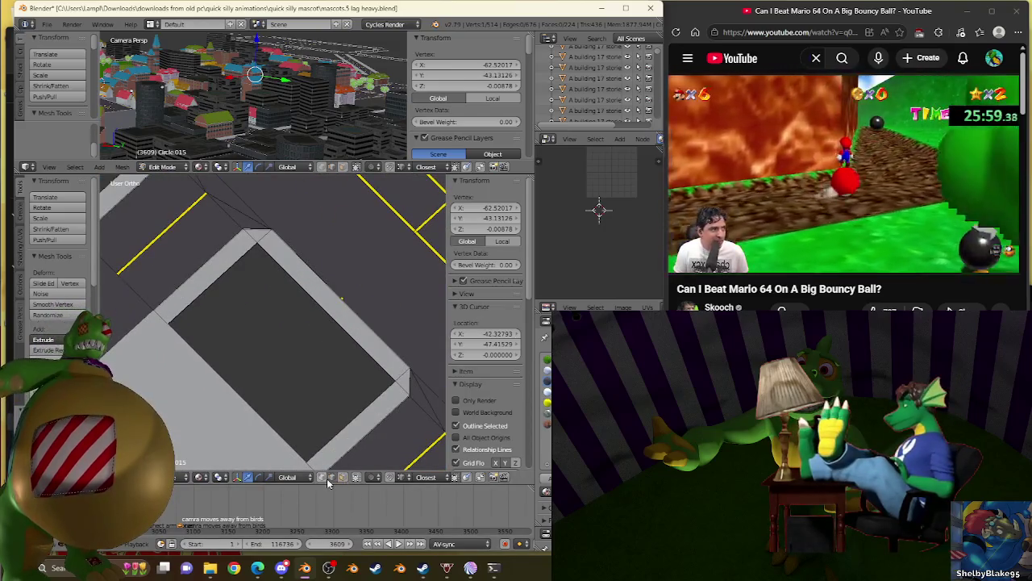
pyautogui.rightClick(357, 419)
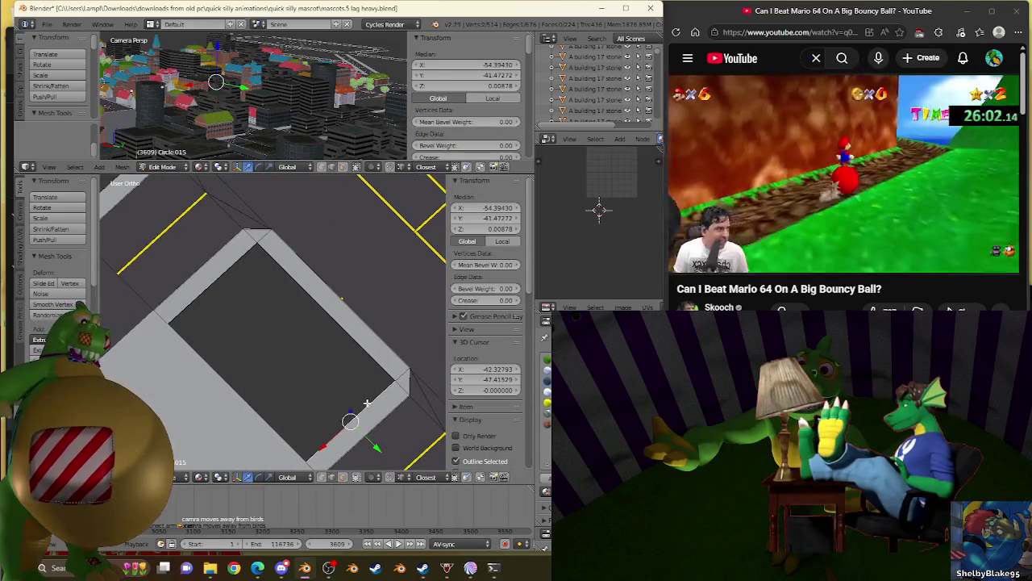
# Step: Fill the gap at the sidewalk's inner corner with a new face
pyautogui.press('KP_Decimal')
pyautogui.moveTo(299, 346)
pyautogui.mouseDown(button='middle')
pyautogui.moveTo(345, 317)
pyautogui.moveTo(254, 304)
pyautogui.mouseUp(button='middle')
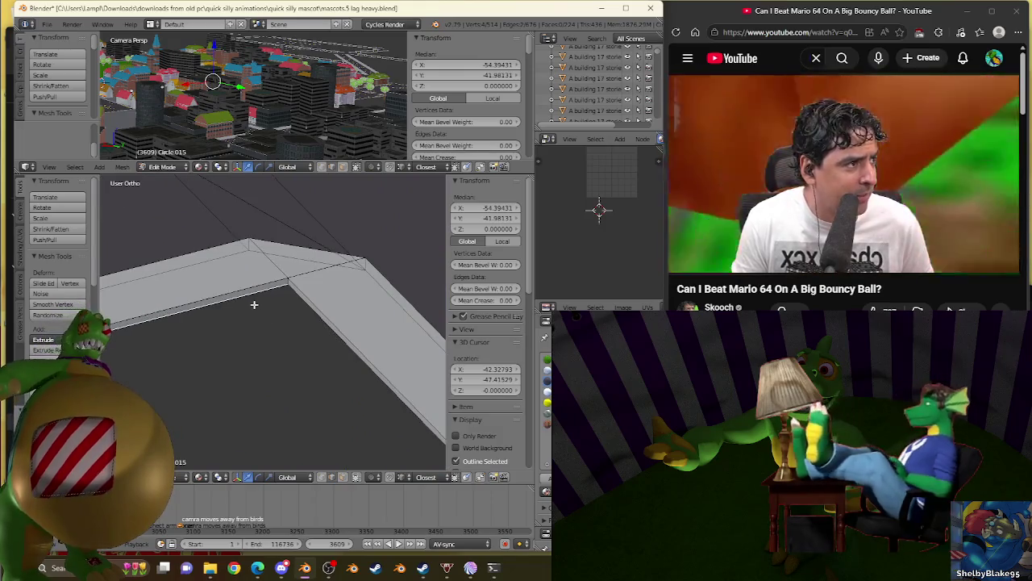
pyautogui.press('f')
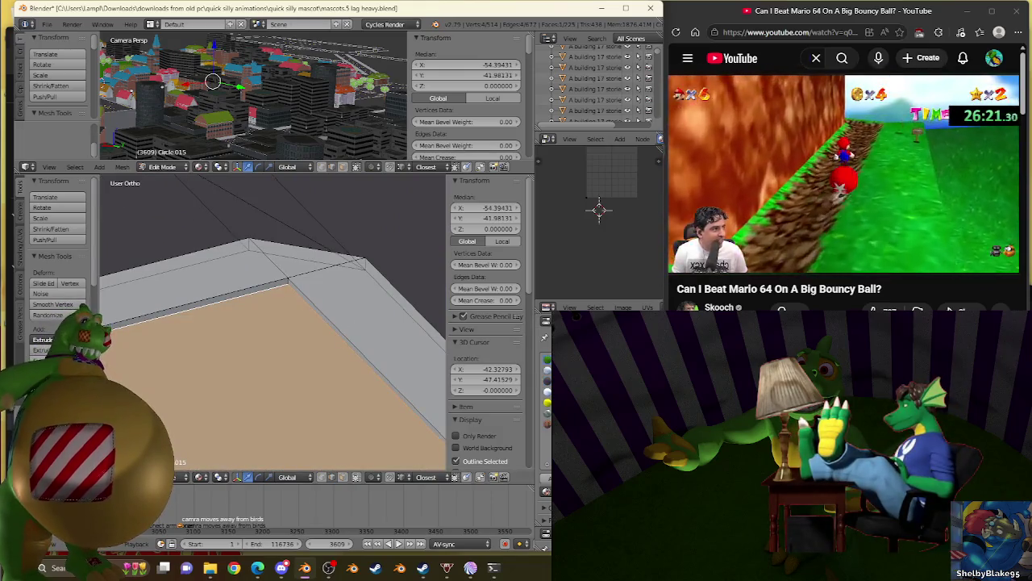
pyautogui.scroll(-10, 299, 361)
pyautogui.moveTo(299, 361); pyautogui.dragTo(292, 432, button='middle')
pyautogui.scroll(5, 264, 361)
pyautogui.moveTo(275, 379)
pyautogui.mouseDown(button='middle')
pyautogui.moveTo(264, 361)
pyautogui.moveTo(274, 404)
pyautogui.mouseUp(button='middle')
# Step: Snap the 3D cursor to the wall-corner vertex at X -54.08064
pyautogui.press('Tab')
pyautogui.press('Tab')
pyautogui.scroll(4, 275, 403)
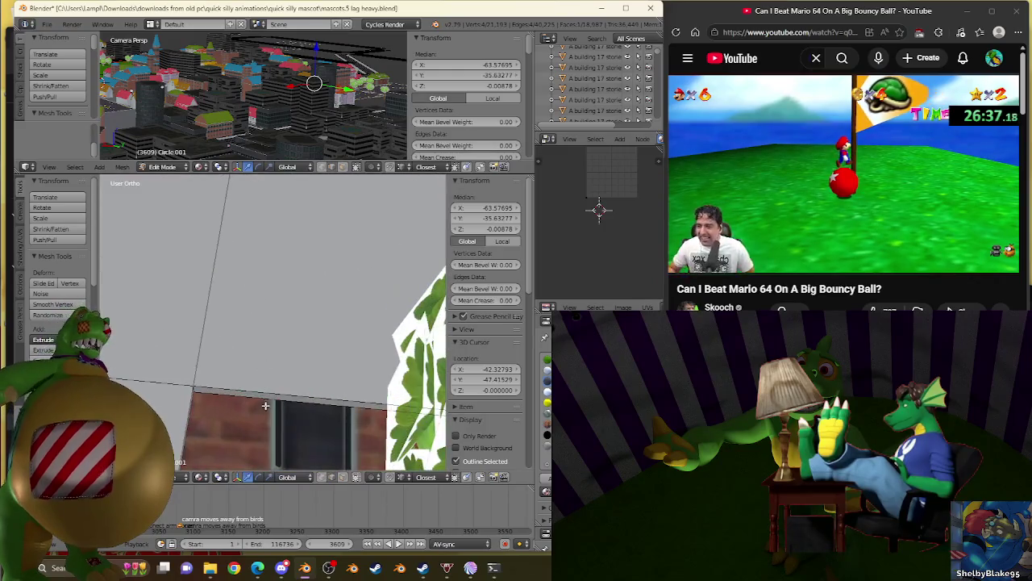
pyautogui.rightClick(195, 391)
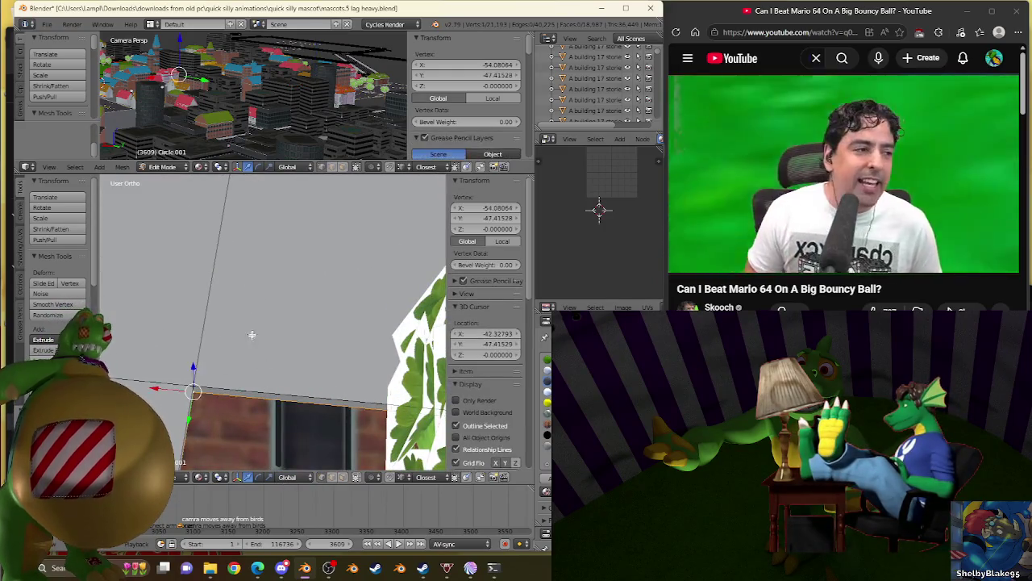
pyautogui.hotkey('shift', 's')
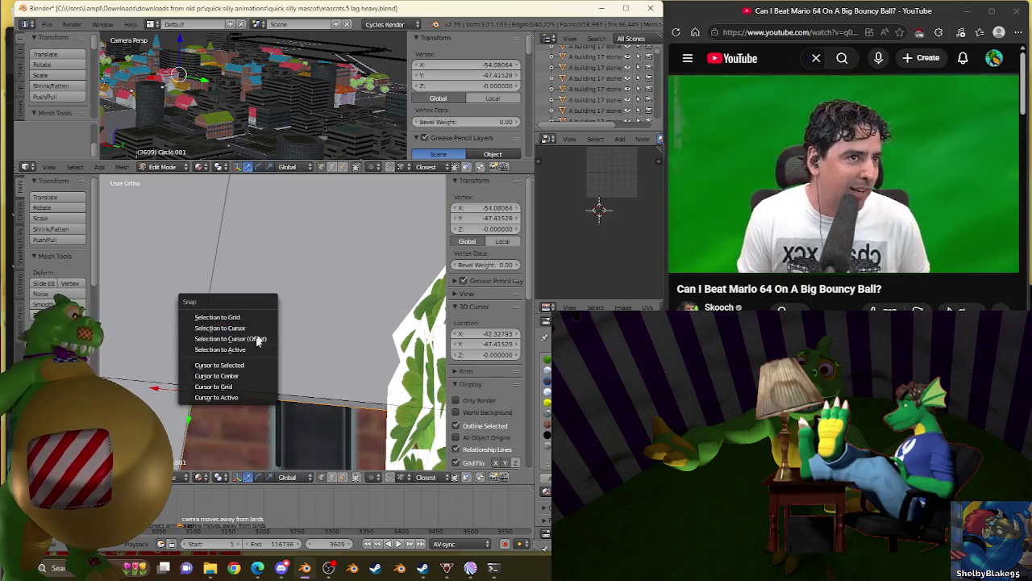
pyautogui.click(255, 363)
# Step: Reselect the parking-lot object Circle.015 and return to its edit mode
pyautogui.press('Tab')
pyautogui.scroll(-6, 255, 363)
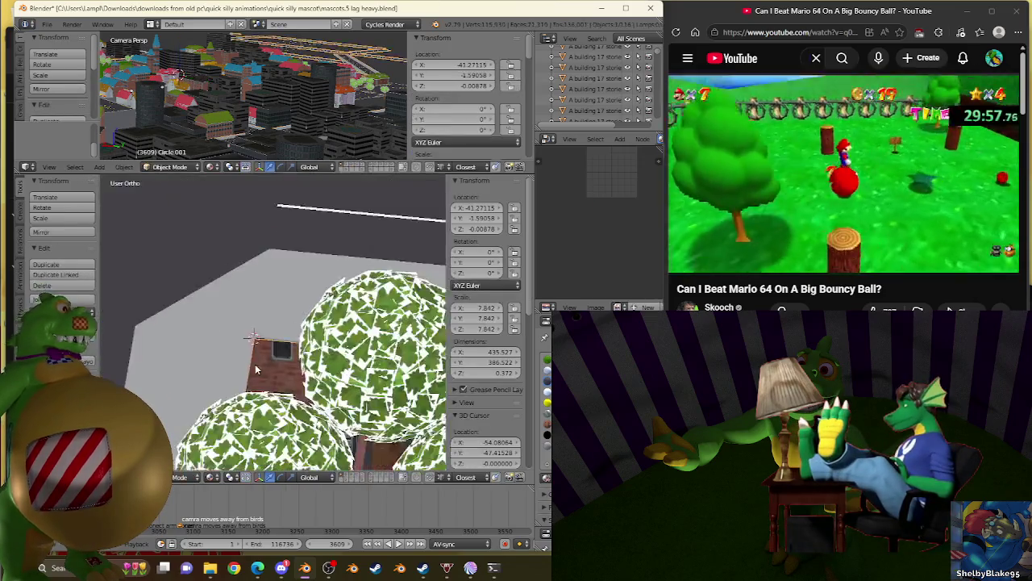
pyautogui.moveTo(255, 364); pyautogui.dragTo(348, 346, button='middle')
pyautogui.rightClick(302, 377)
pyautogui.press('Tab')
pyautogui.scroll(2, 303, 377)
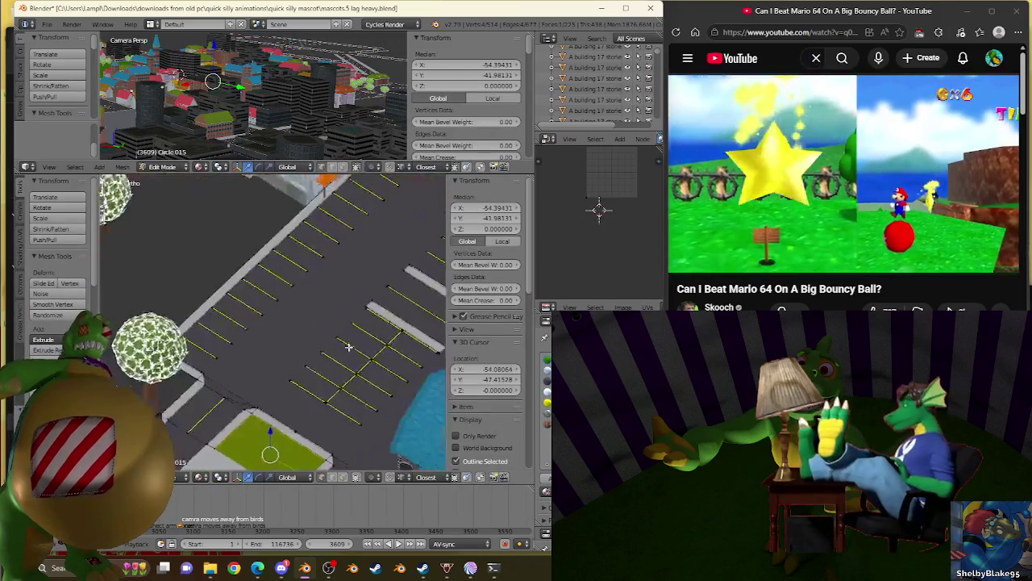
pyautogui.moveTo(244, 410); pyautogui.dragTo(437, 328, button='middle')
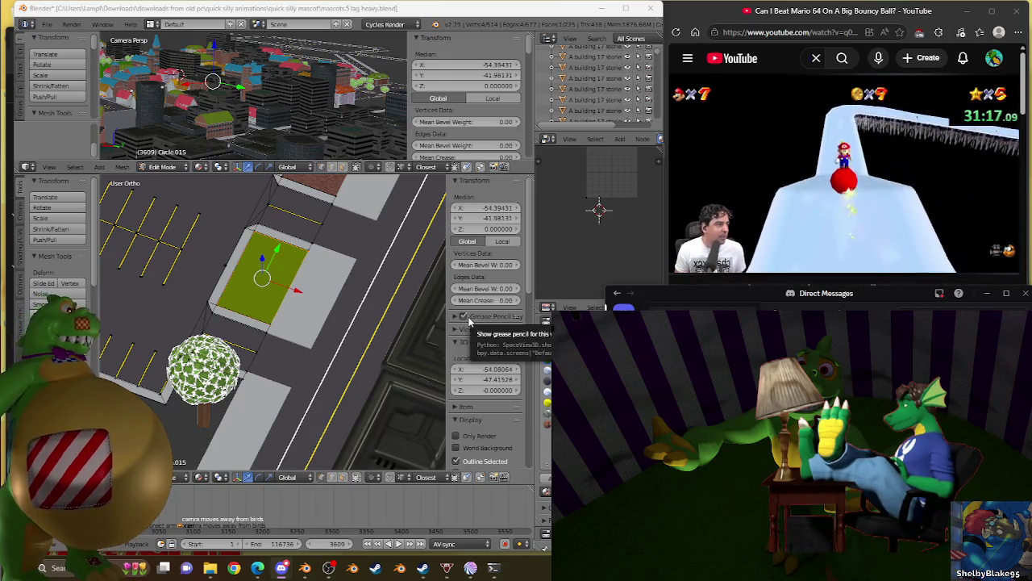
pyautogui.moveTo(258, 355)
pyautogui.mouseDown(button='middle')
pyautogui.moveTo(305, 355)
pyautogui.moveTo(270, 317)
pyautogui.moveTo(329, 367)
pyautogui.mouseUp(button='middle')
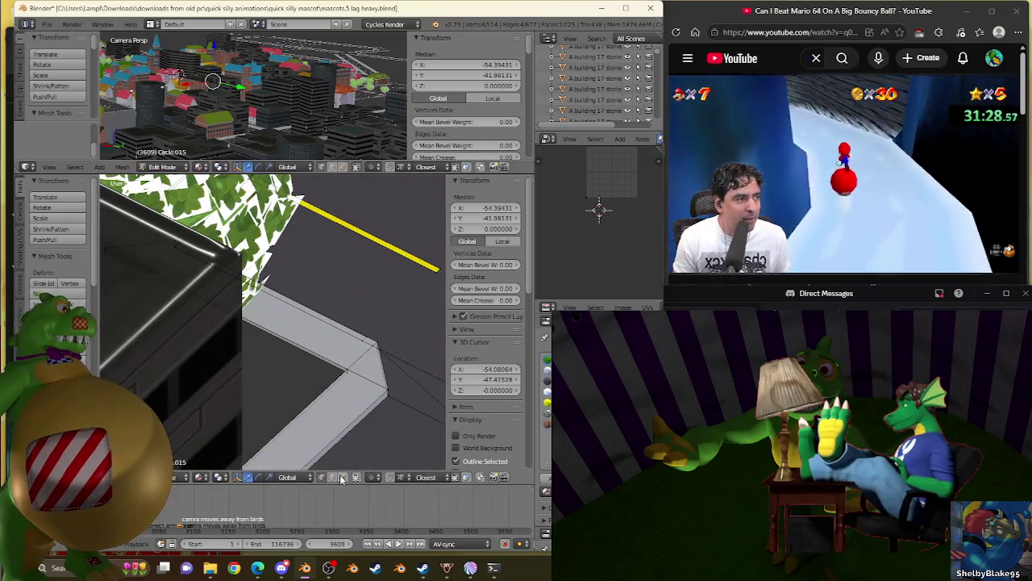
# Step: Subdivide the sidewalk corner face beside the tree
pyautogui.rightClick(331, 378)
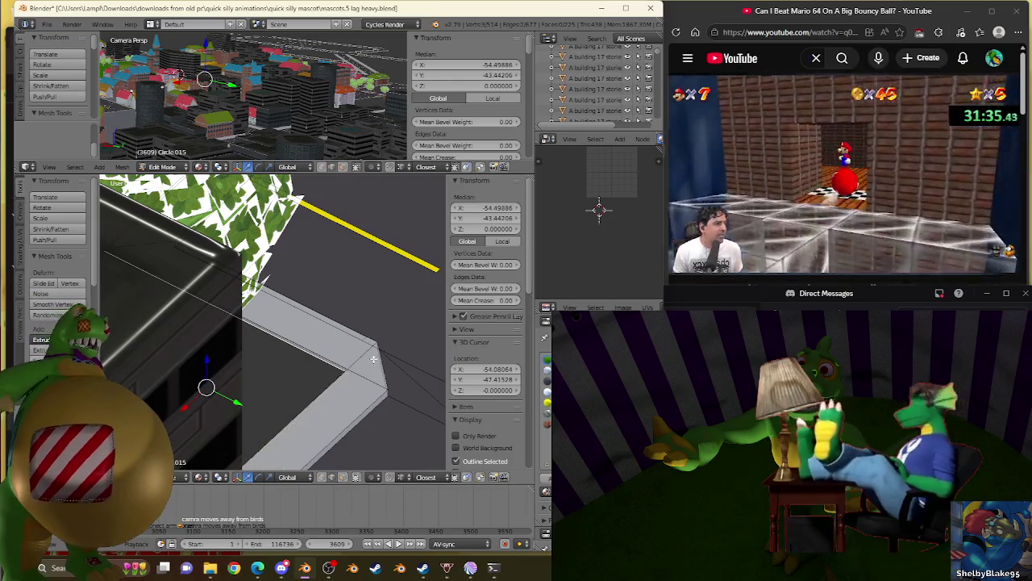
pyautogui.moveTo(374, 359); pyautogui.dragTo(303, 364, button='middle')
pyautogui.rightClick(303, 364)
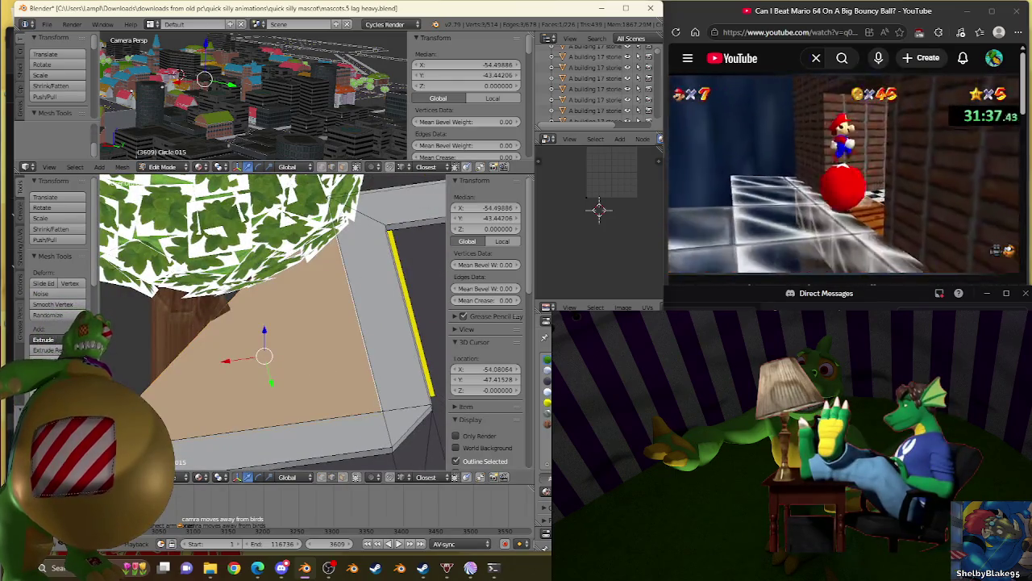
pyautogui.press('w')
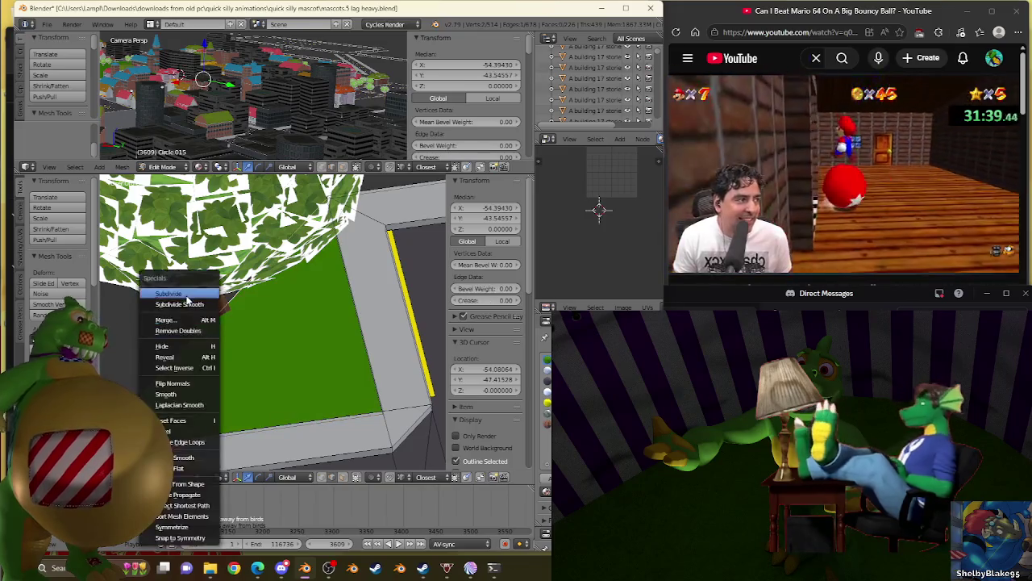
pyautogui.click(173, 292)
pyautogui.press('w')
pyautogui.click(272, 336)
pyautogui.press('KP_5')
# Step: Snap the 3D cursor to the outer corner vertex at X -62.52016, Y -47.41529, then deselect all
pyautogui.moveTo(349, 305)
pyautogui.mouseDown(button='middle')
pyautogui.moveTo(383, 263)
pyautogui.moveTo(363, 266)
pyautogui.moveTo(298, 321)
pyautogui.mouseUp(button='middle')
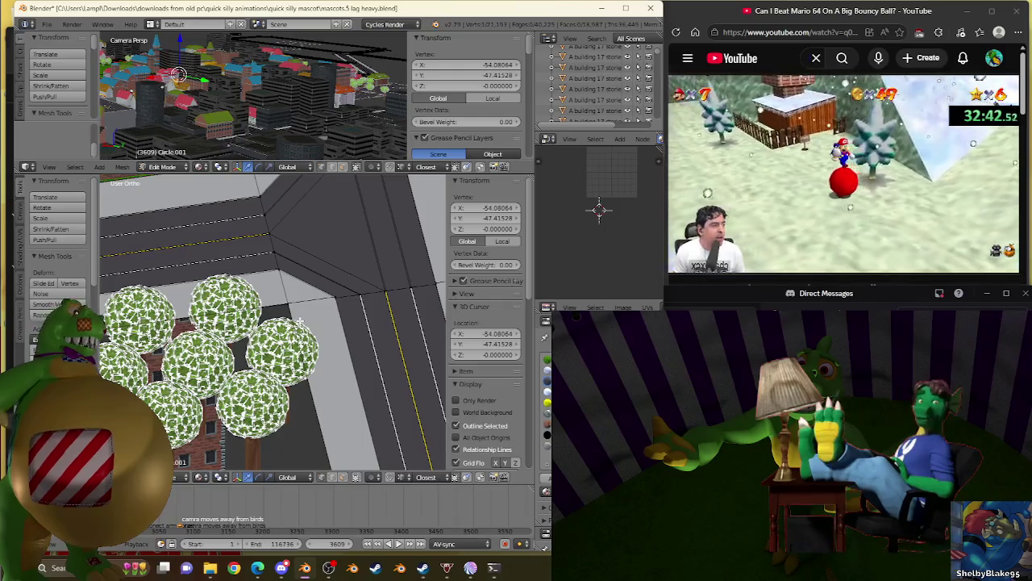
pyautogui.moveTo(274, 322); pyautogui.dragTo(274, 358, button='middle')
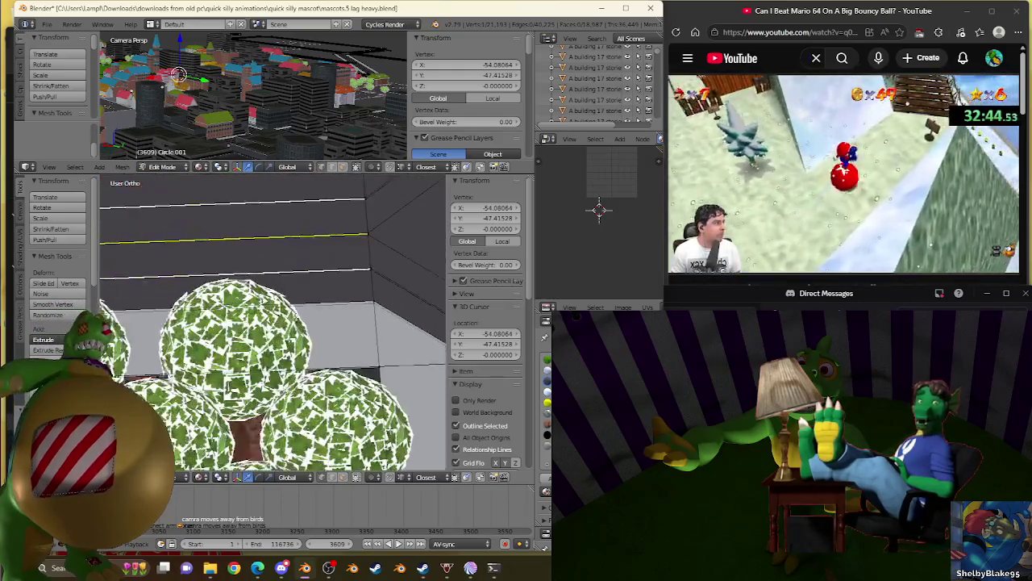
pyautogui.scroll(5, 275, 357)
pyautogui.rightClick(355, 371)
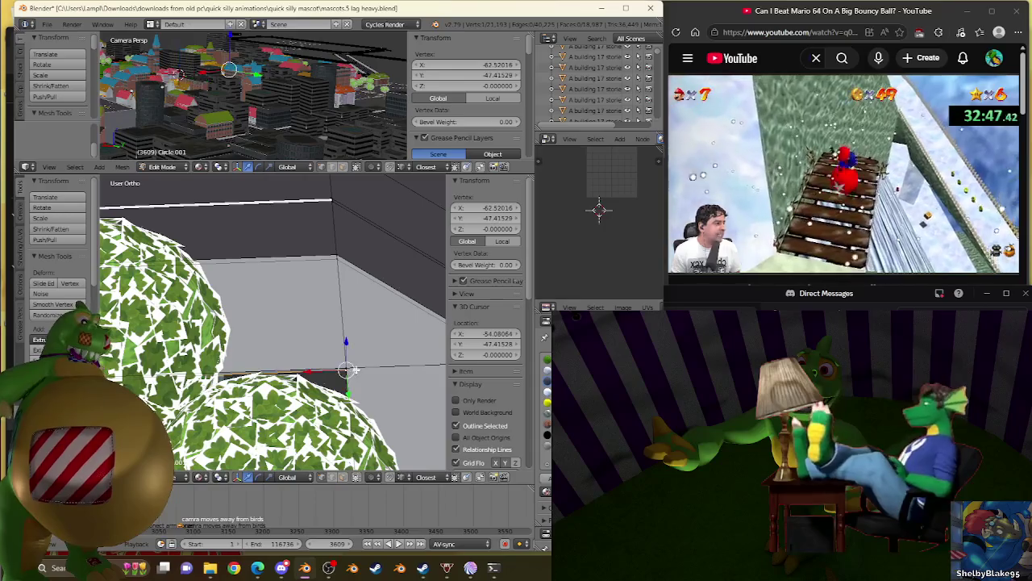
pyautogui.hotkey('shift', 's')
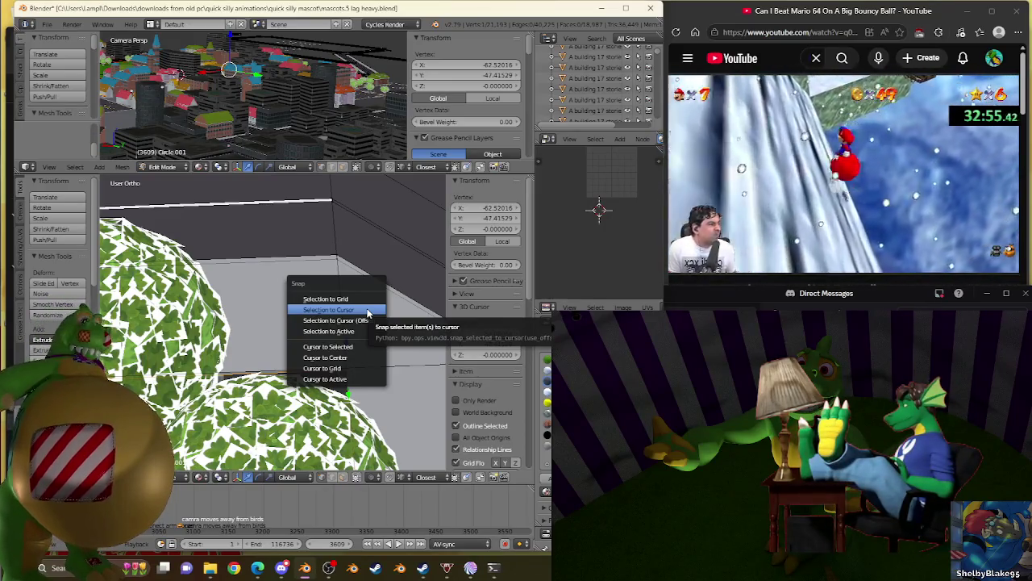
pyautogui.click(368, 311)
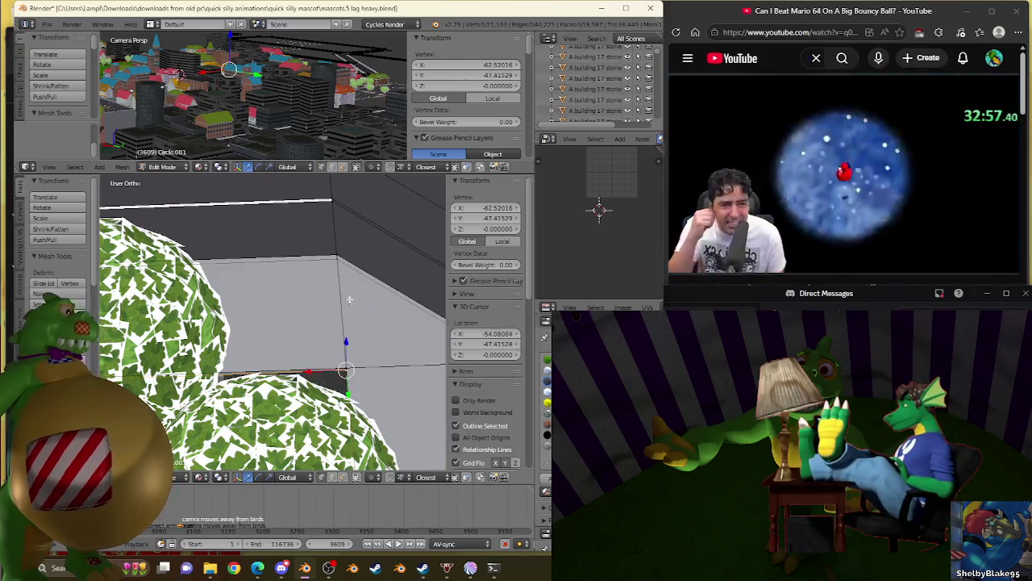
pyautogui.hotkey('shift', 's')
pyautogui.click(302, 361)
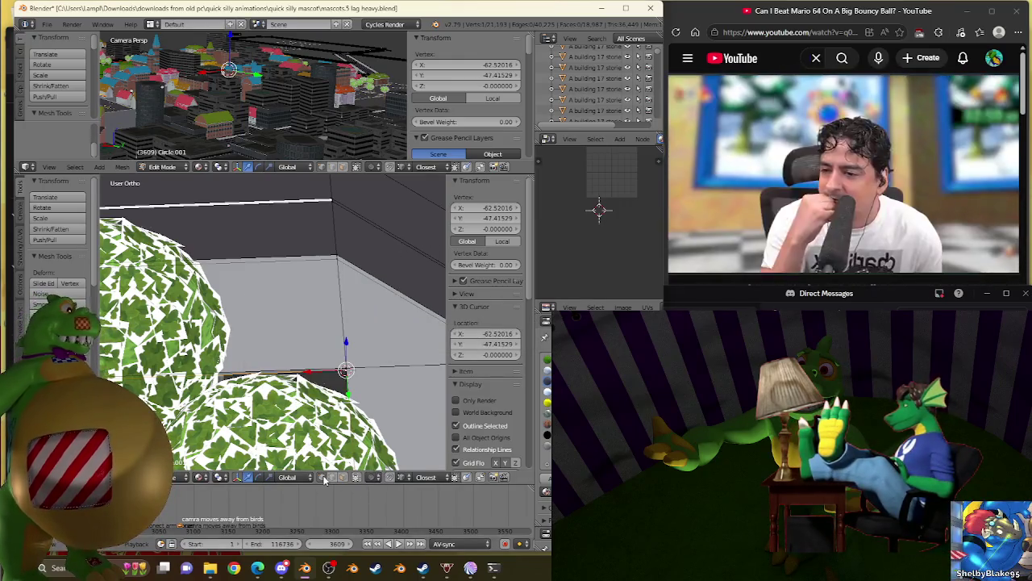
pyautogui.press('a')
pyautogui.scroll(-5, 284, 344)
pyautogui.scroll(-3, 284, 344)
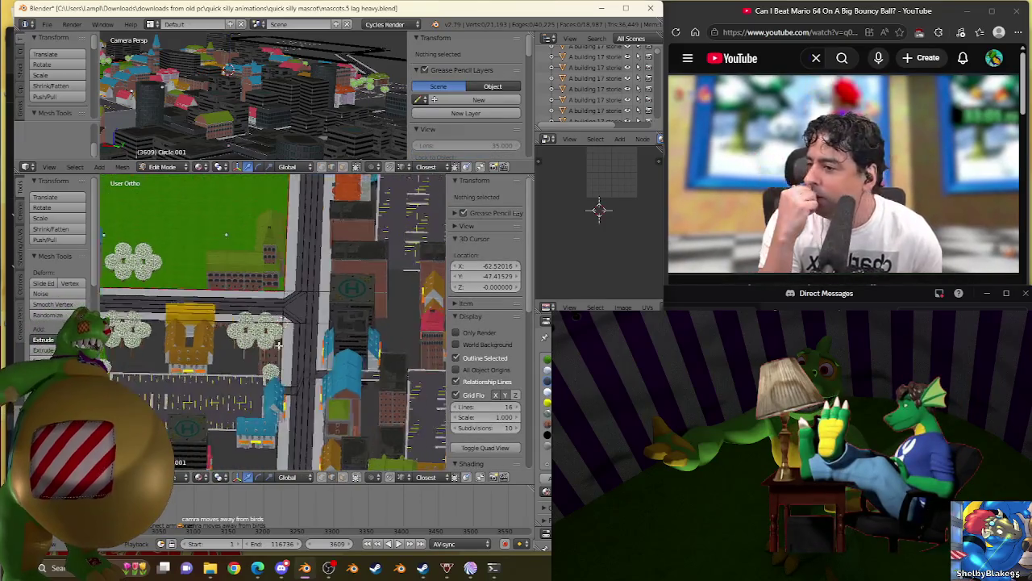
# Step: Subdivide the lawn's corner edge near the tree trunk and select the new vertex
pyautogui.moveTo(284, 343); pyautogui.dragTo(259, 324, button='middle')
pyautogui.scroll(5, 258, 323)
pyautogui.scroll(3, 259, 323)
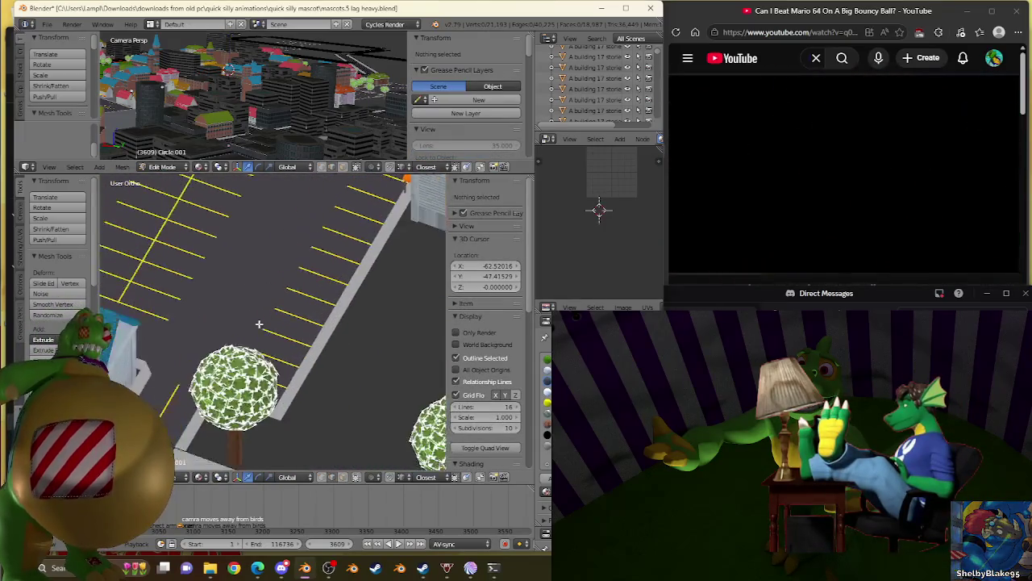
pyautogui.hotkey('ctrl', 'z')
pyautogui.scroll(3, 340, 285)
pyautogui.press('l')
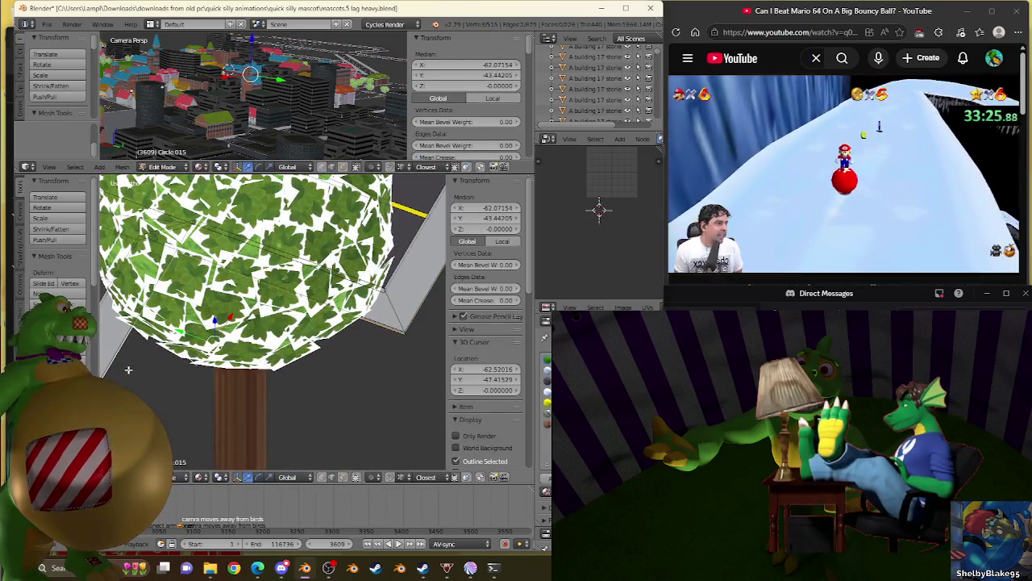
pyautogui.press('l')
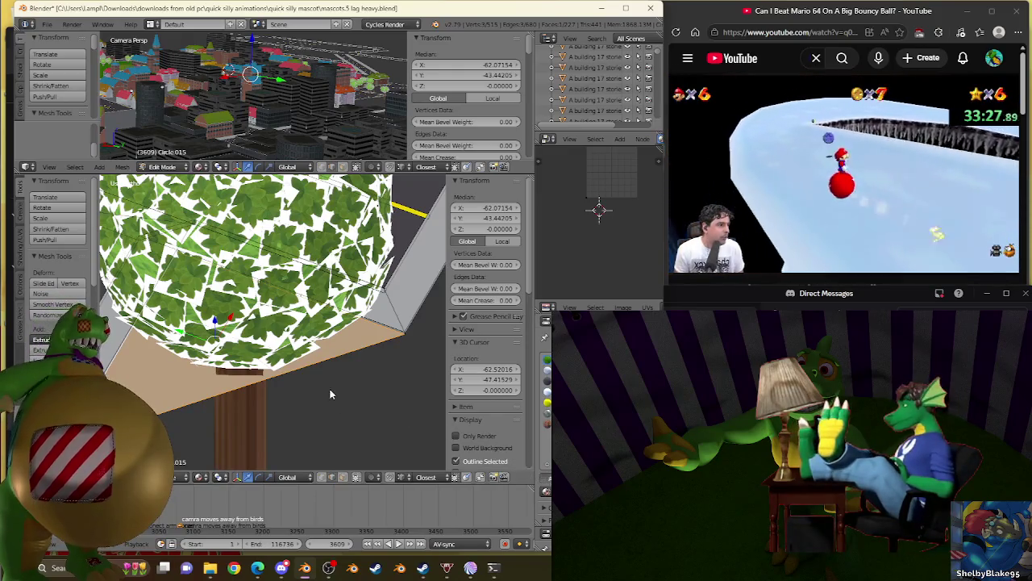
pyautogui.press('l')
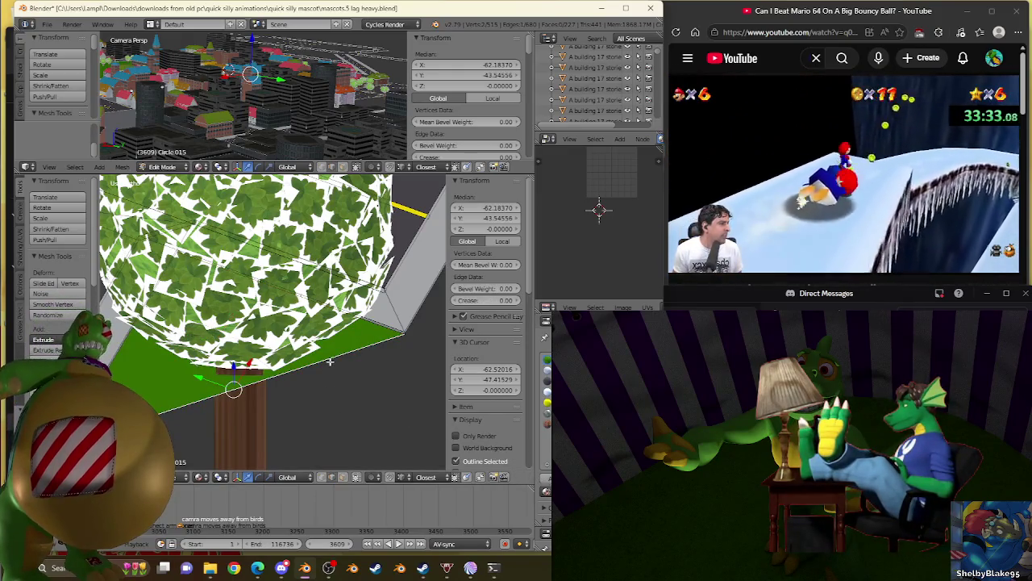
pyautogui.press('w')
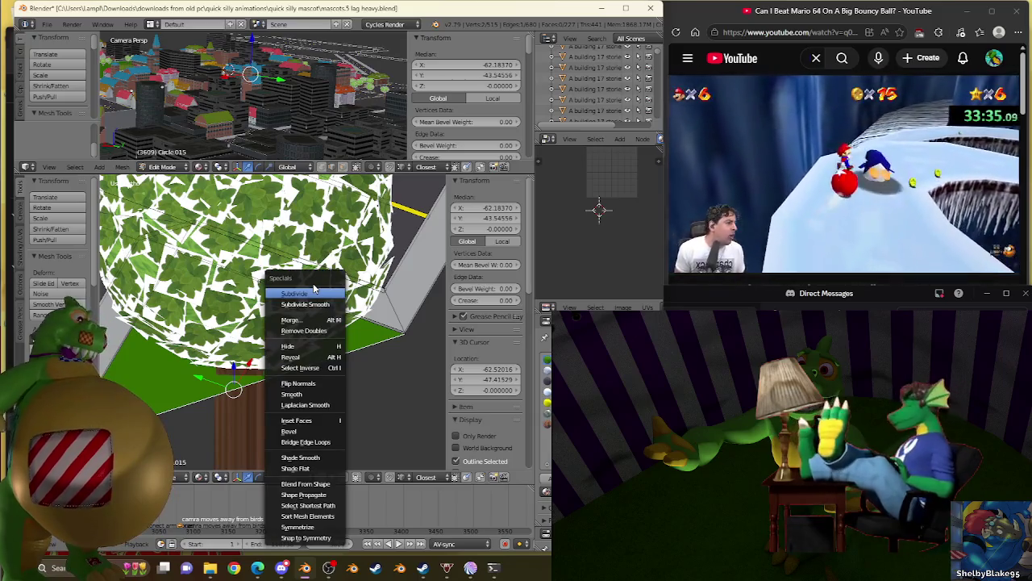
pyautogui.click(313, 292)
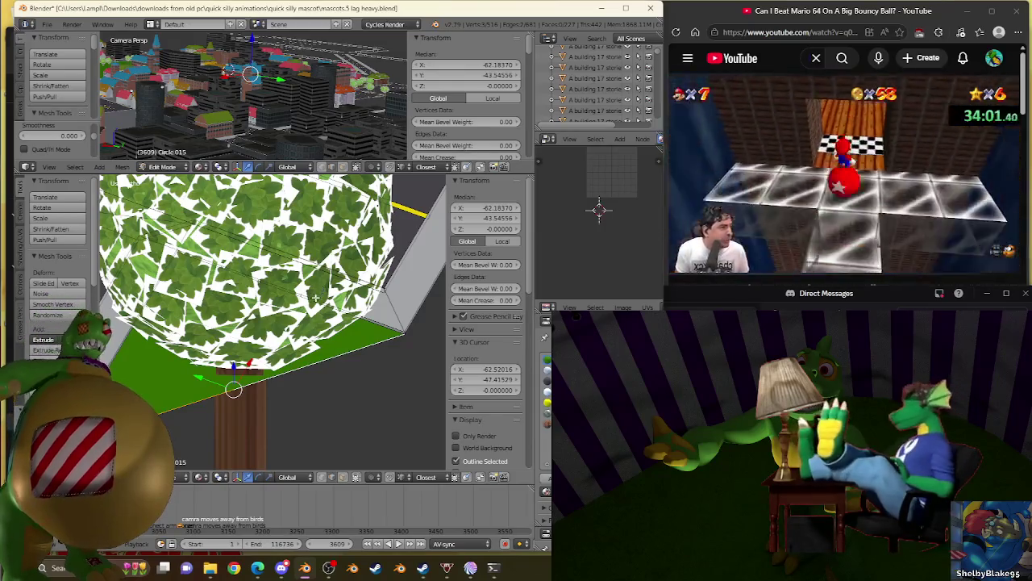
pyautogui.rightClick(233, 379)
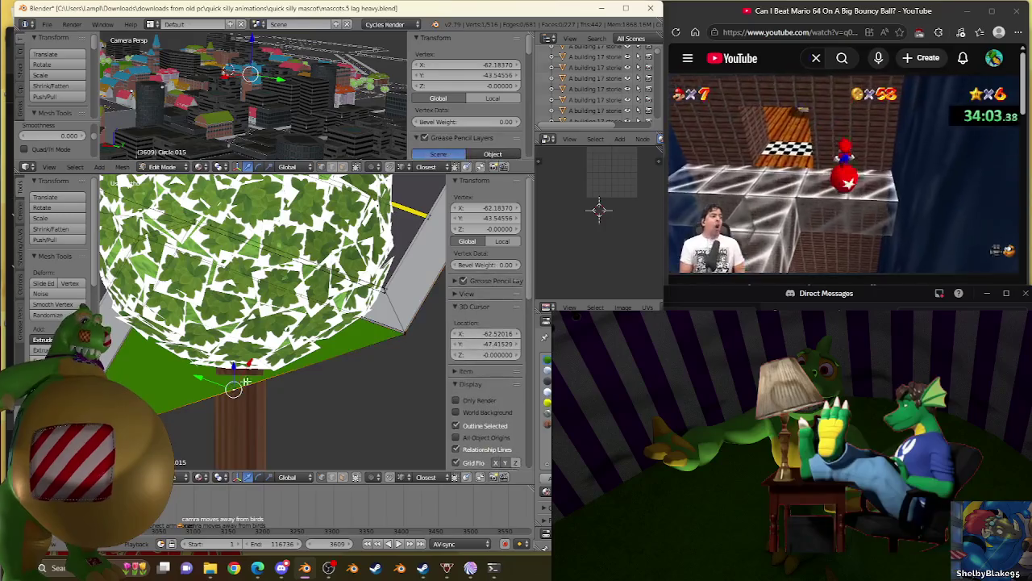
# Step: Snap the selected new vertex onto the 3D cursor, then deselect all
pyautogui.hotkey('shift', 's')
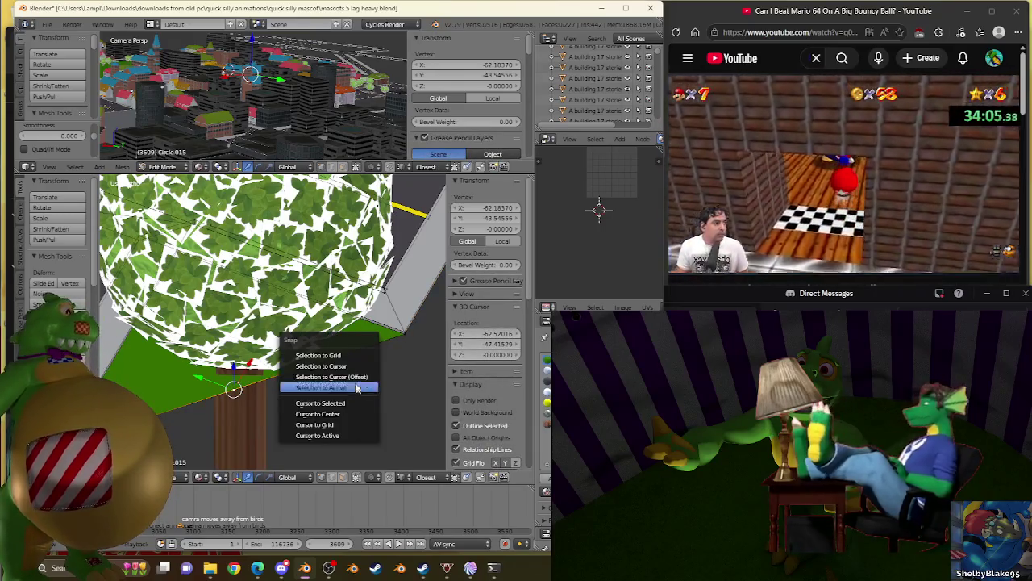
pyautogui.click(321, 366)
pyautogui.scroll(-2, 442, 251)
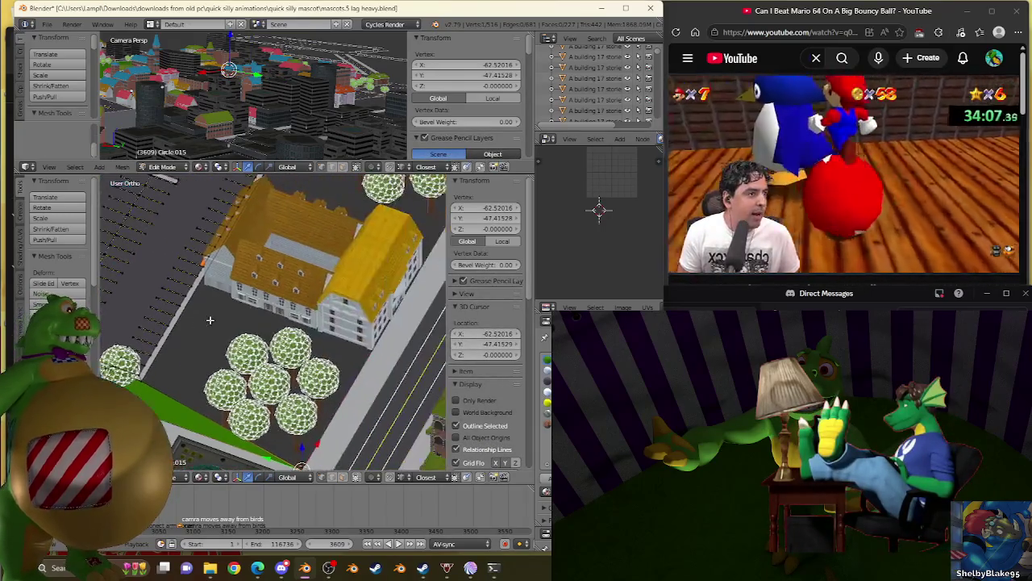
pyautogui.scroll(-3, 442, 251)
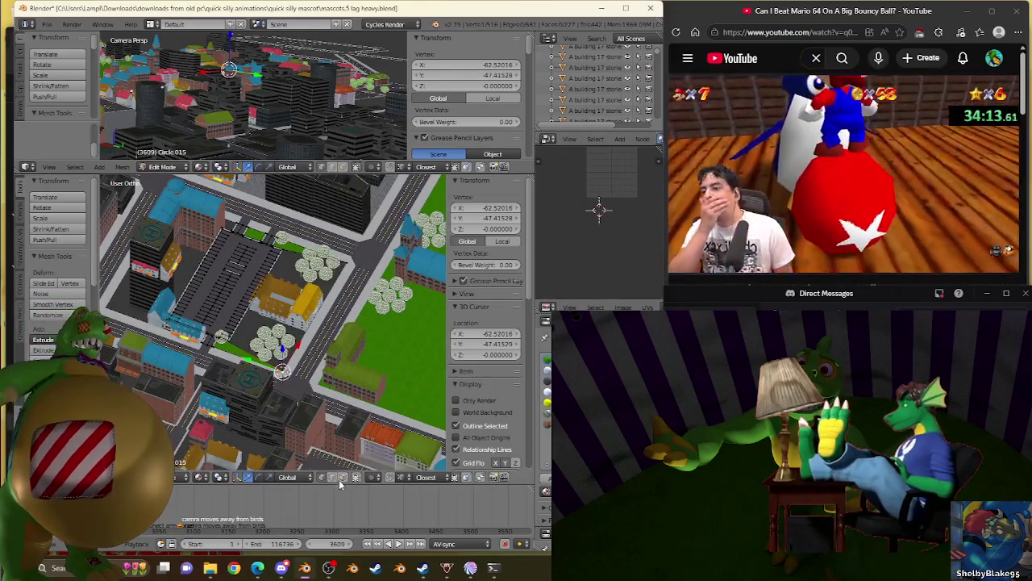
pyautogui.press('a')
# Step: Move the corner vertex near the yellow building along X into place
pyautogui.moveTo(274, 105); pyautogui.dragTo(304, 89, button='middle')
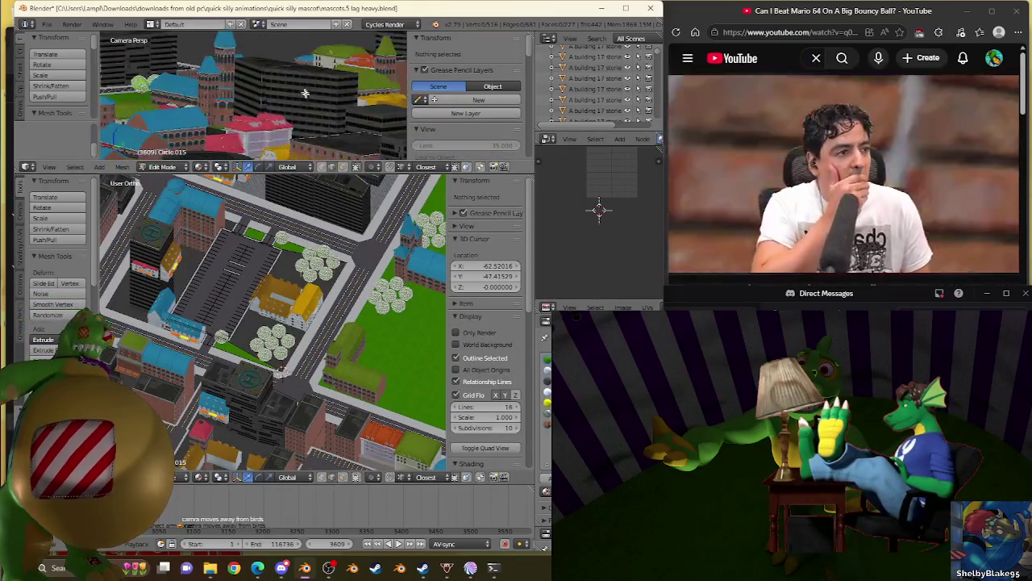
pyautogui.rightClick(280, 371)
pyautogui.scroll(3, 280, 371)
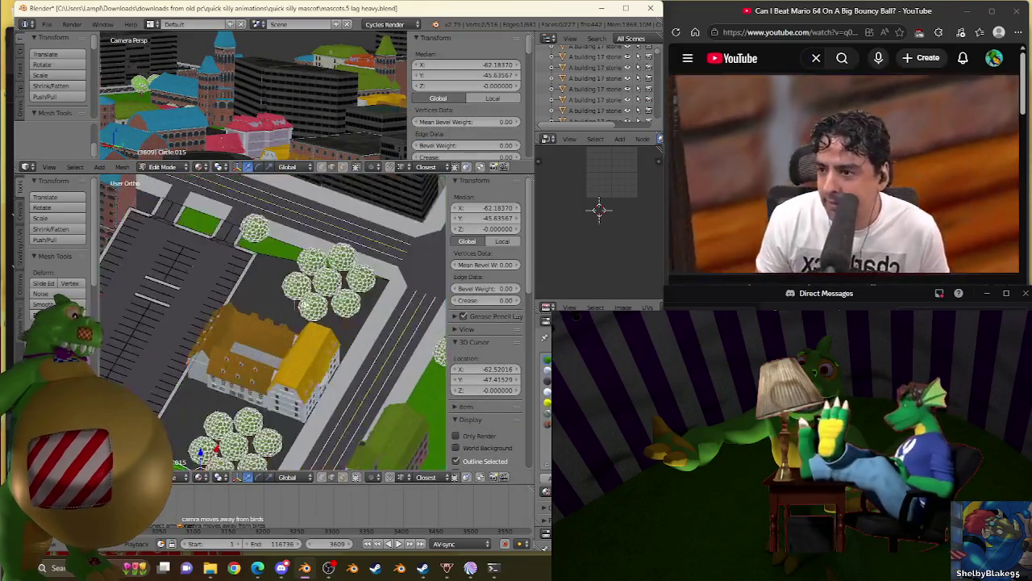
pyautogui.press('g')
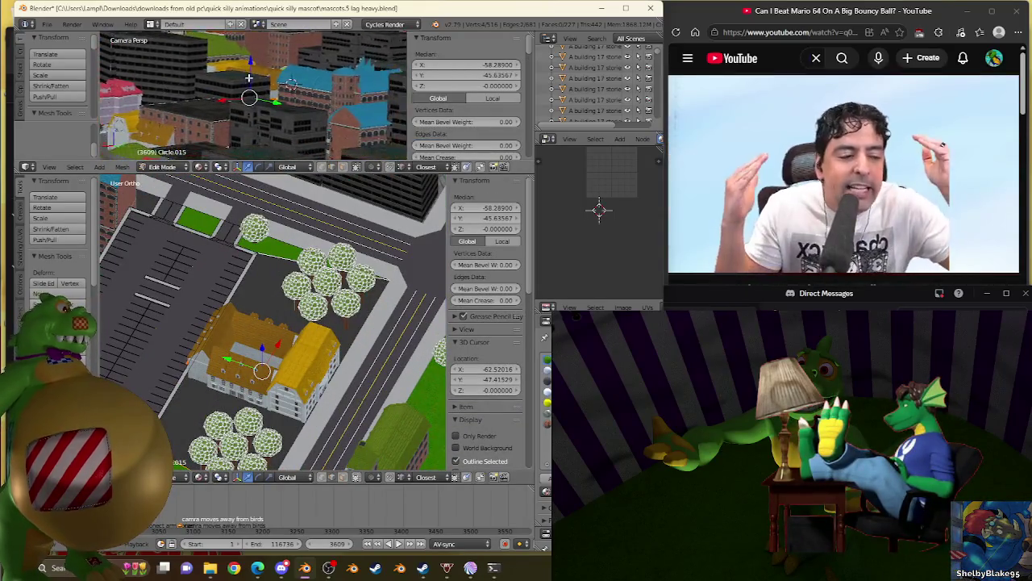
pyautogui.click(288, 305)
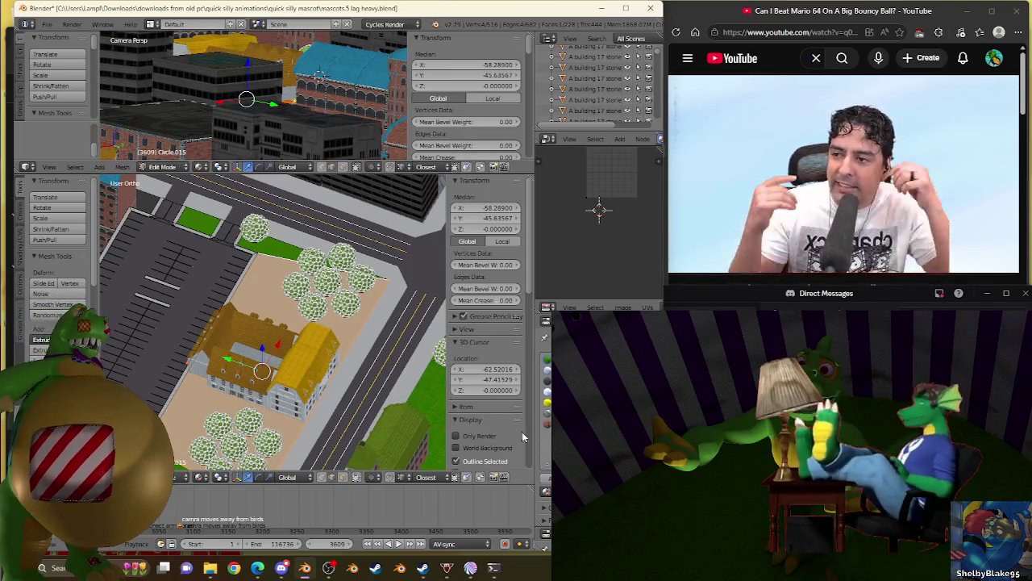
pyautogui.scroll(-5, 246, 364)
pyautogui.scroll(2, 242, 347)
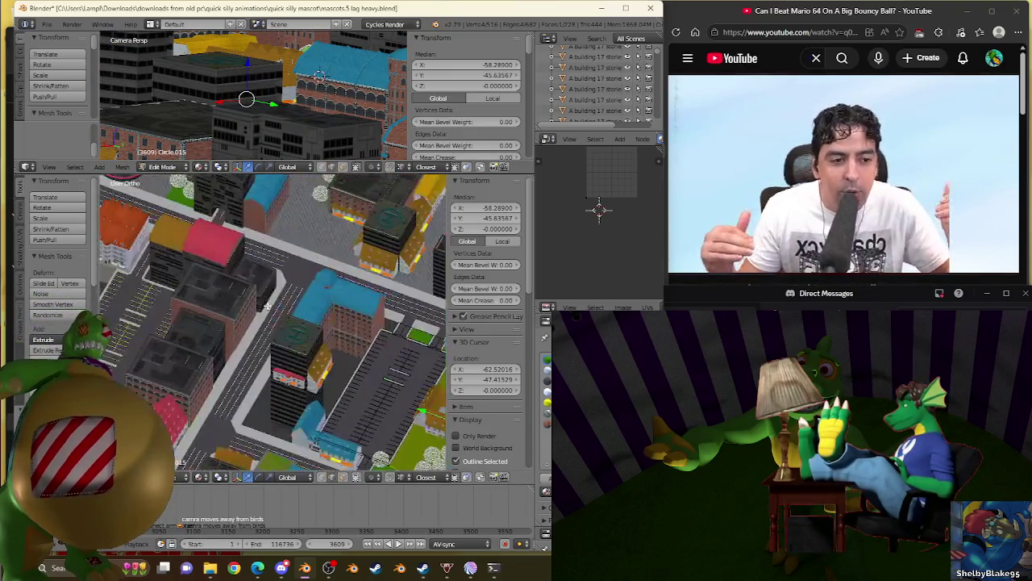
pyautogui.scroll(2, 240, 339)
pyautogui.scroll(2, 239, 334)
pyautogui.press('a')
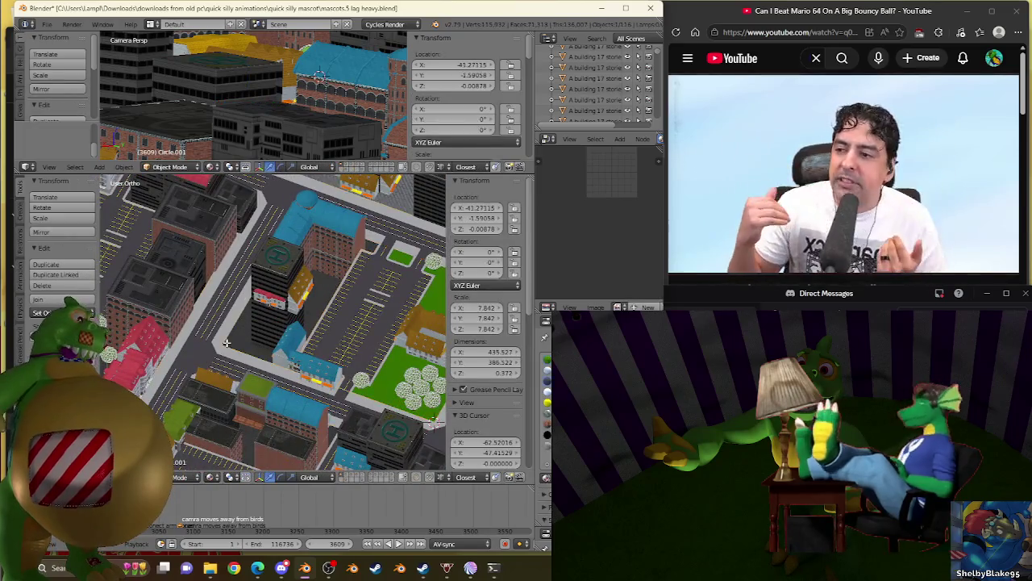
# Step: Place the 3D cursor on a vertex at the brick building's corner
pyautogui.moveTo(239, 334); pyautogui.dragTo(107, 333, button='middle')
pyautogui.scroll(2, 107, 333)
pyautogui.scroll(2, 191, 297)
pyautogui.scroll(2, 302, 465)
pyautogui.scroll(2, 178, 364)
pyautogui.scroll(2, 178, 365)
pyautogui.rightClick(208, 230)
pyautogui.hotkey('shift', 's')
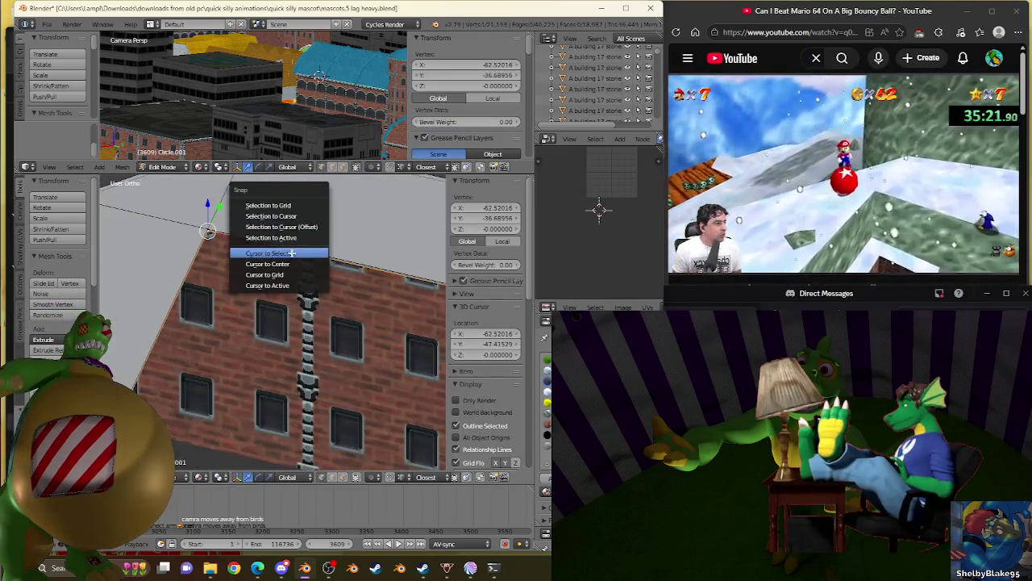
pyautogui.click(274, 253)
# Step: Reselect the Circle.015 paving shape and return to its edit mode
pyautogui.press('Tab')
pyautogui.scroll(-3, 293, 253)
pyautogui.scroll(-4, 292, 287)
pyautogui.scroll(2, 292, 286)
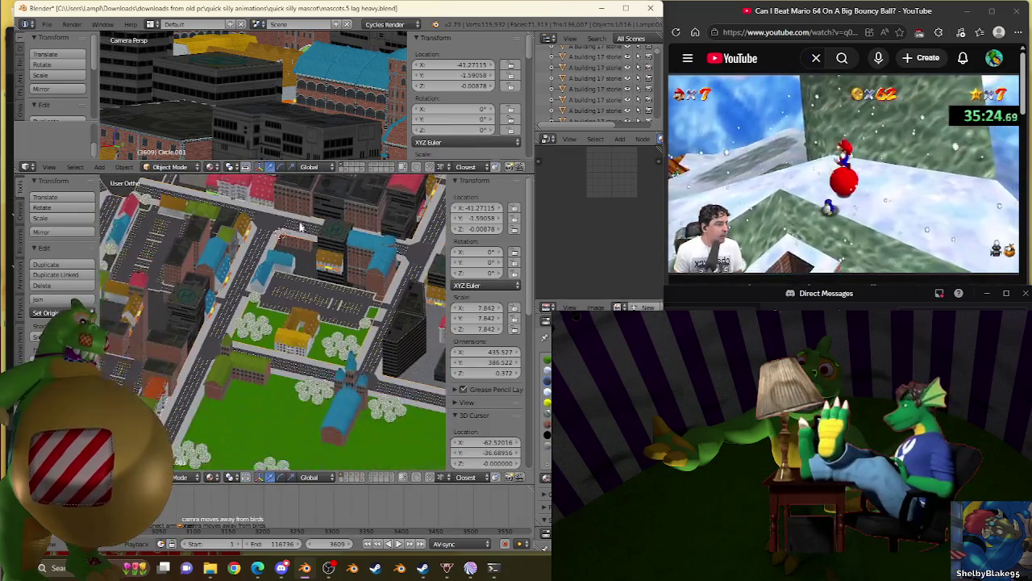
pyautogui.scroll(3, 288, 297)
pyautogui.rightClick(305, 260)
pyautogui.press('Tab')
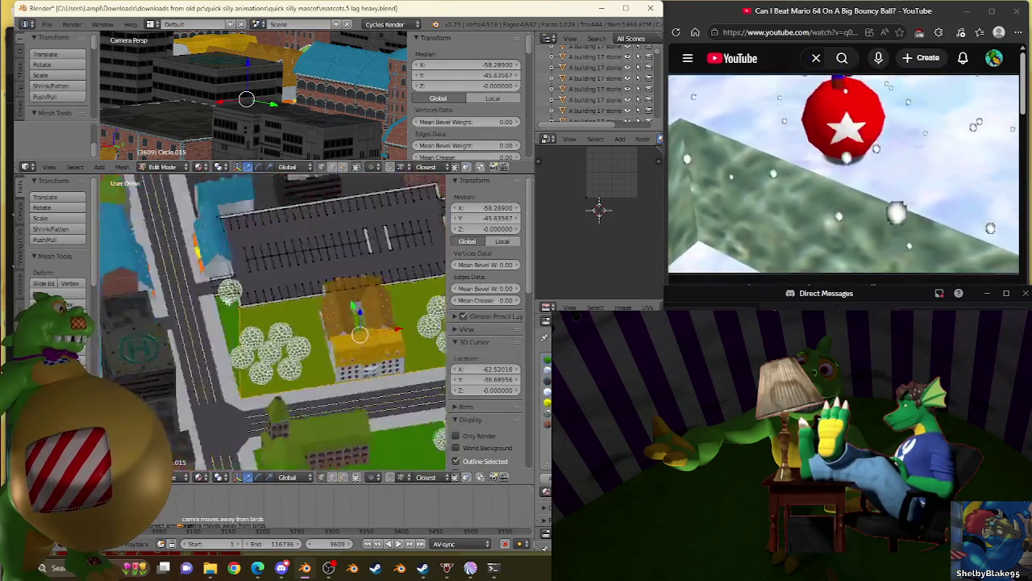
pyautogui.scroll(4, 390, 328)
pyautogui.scroll(-5, 391, 367)
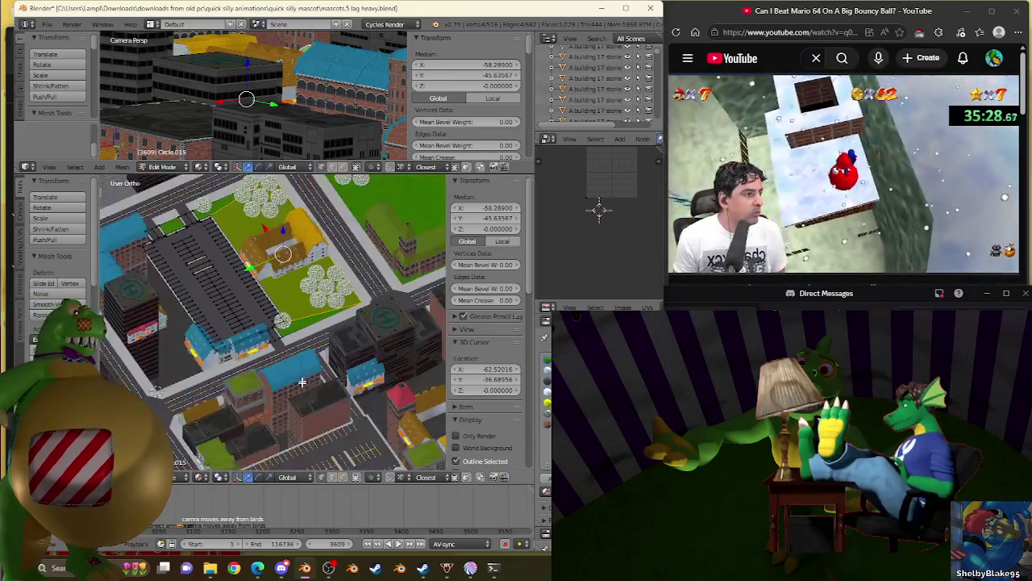
pyautogui.scroll(2, 262, 395)
pyautogui.moveTo(262, 395); pyautogui.dragTo(315, 446, button='middle')
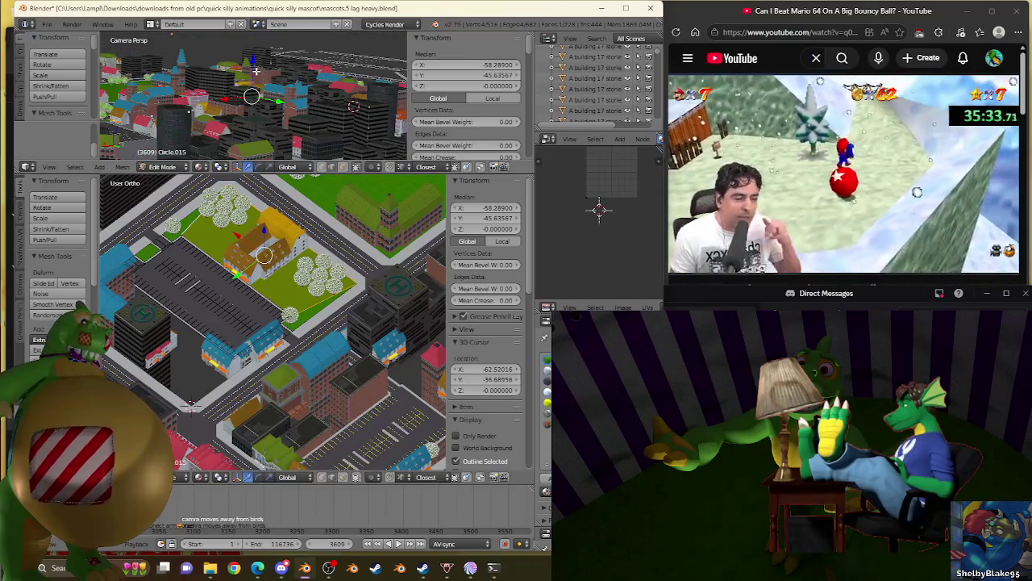
pyautogui.scroll(3, 295, 278)
pyautogui.scroll(3, 295, 278)
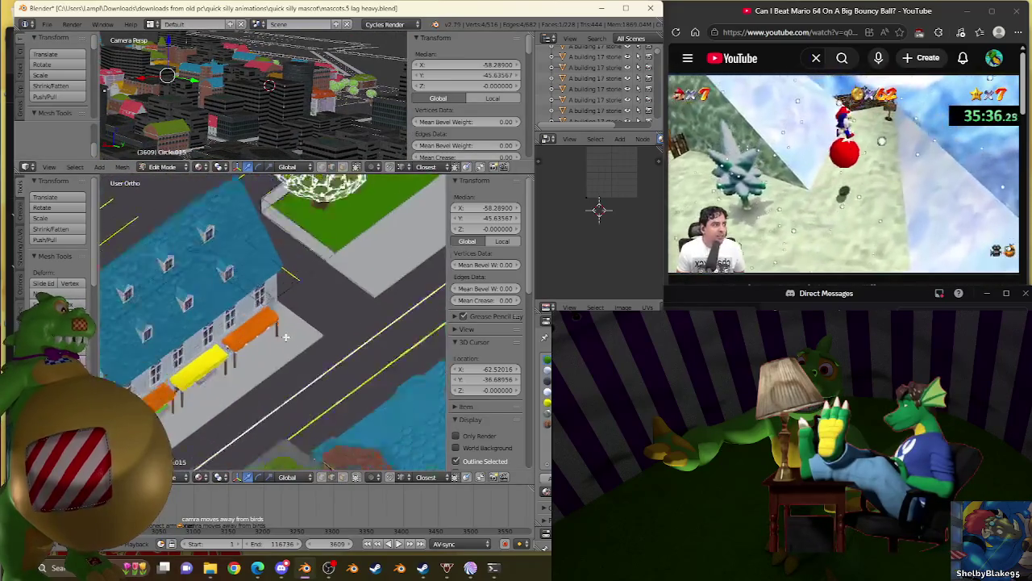
pyautogui.scroll(2, 295, 278)
pyautogui.scroll(2, 296, 278)
pyautogui.scroll(2, 295, 274)
pyautogui.scroll(2, 296, 267)
pyautogui.scroll(2, 295, 258)
pyautogui.scroll(2, 295, 258)
# Step: Subdivide the diagonal edge and snap its new vertex to the cursor at Y -36.68956
pyautogui.rightClick(320, 295)
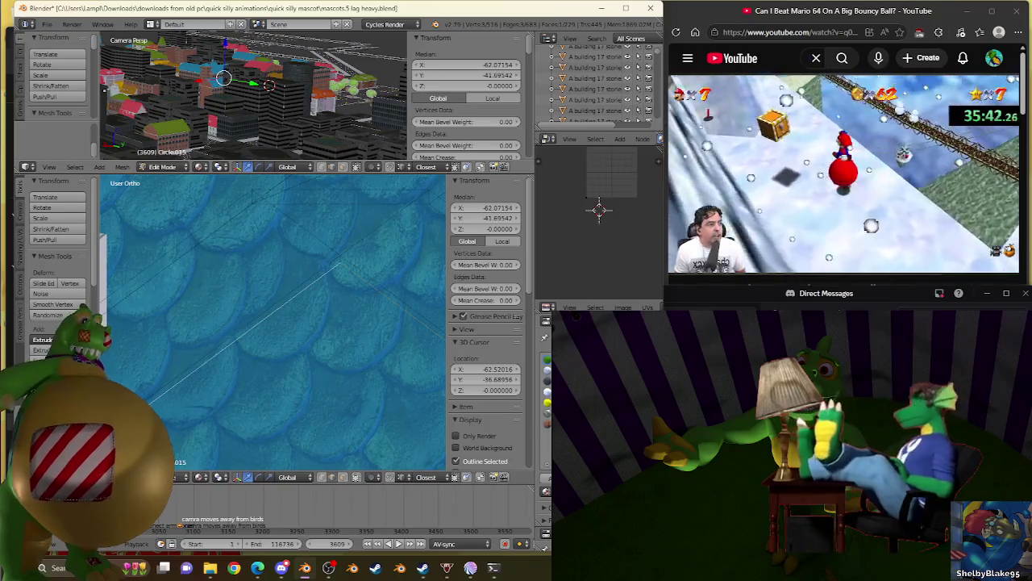
pyautogui.scroll(-3, 286, 394)
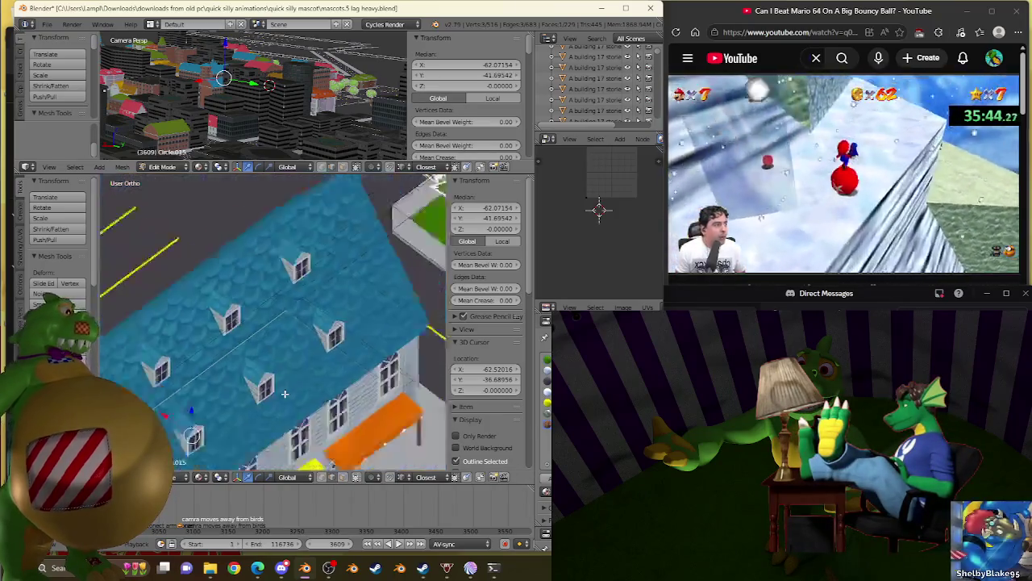
pyautogui.scroll(-3, 282, 379)
pyautogui.scroll(4, 272, 326)
pyautogui.press('w')
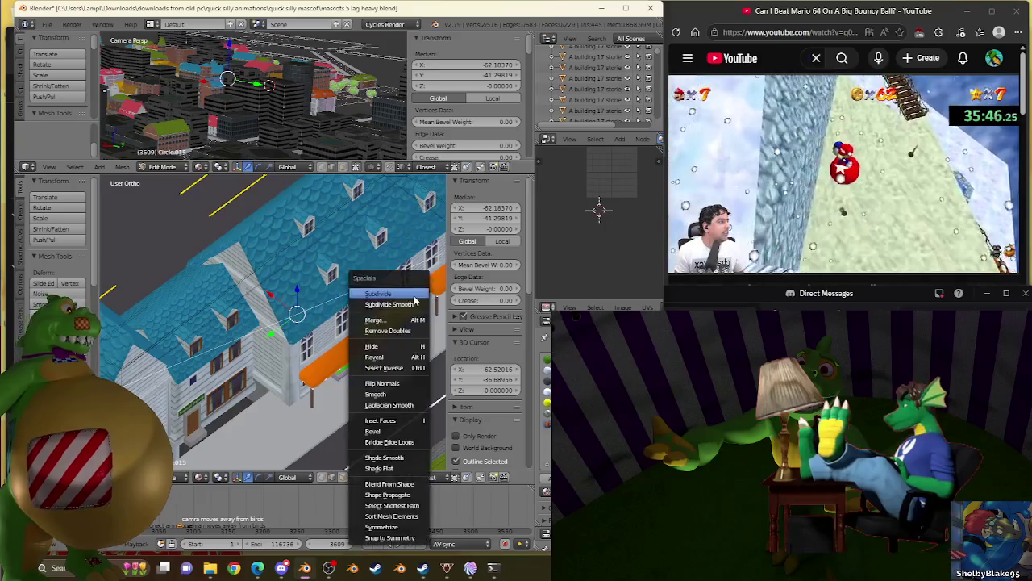
pyautogui.click(409, 300)
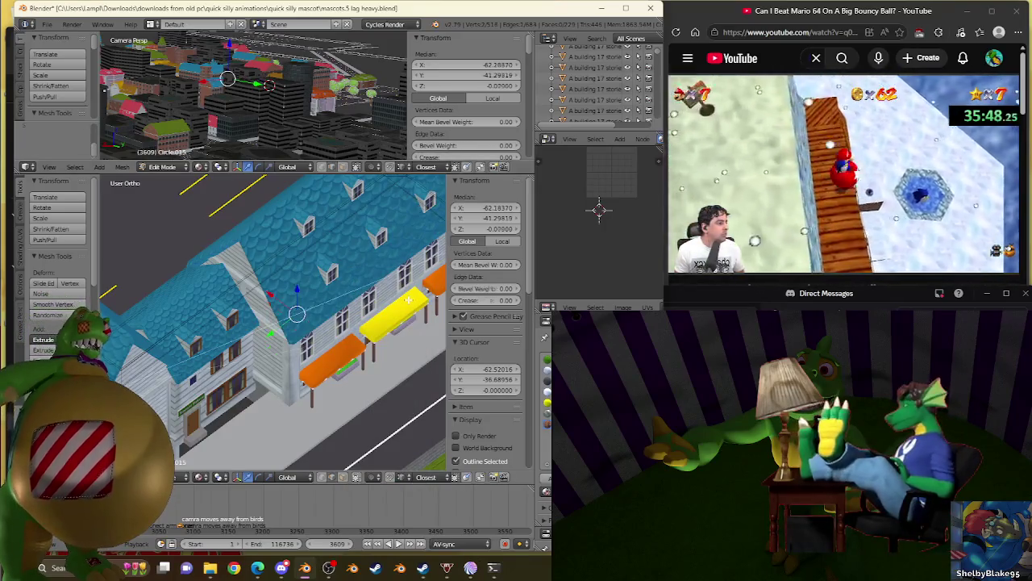
pyautogui.press('w')
pyautogui.click(405, 292)
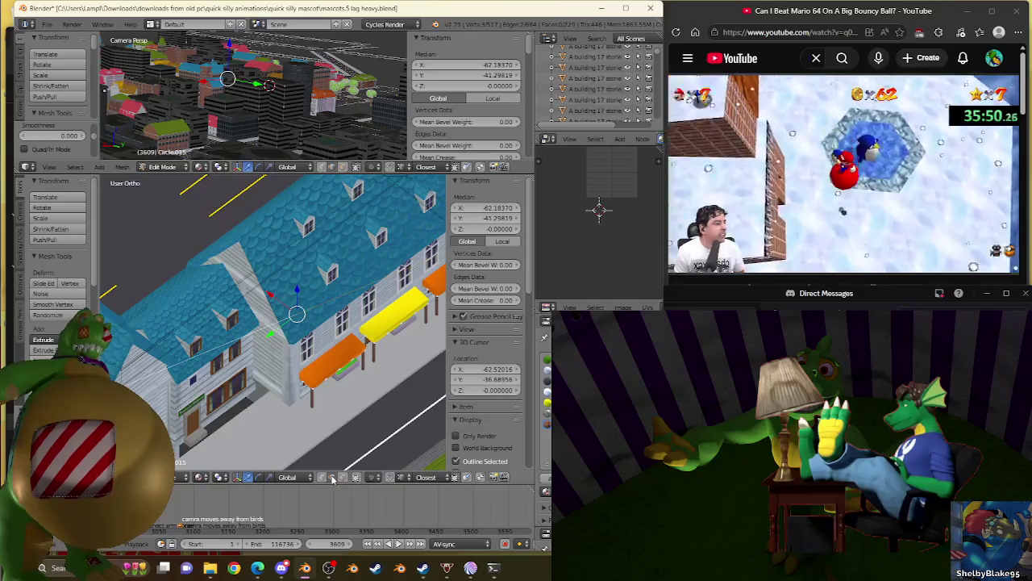
pyautogui.hotkey('shift', 's')
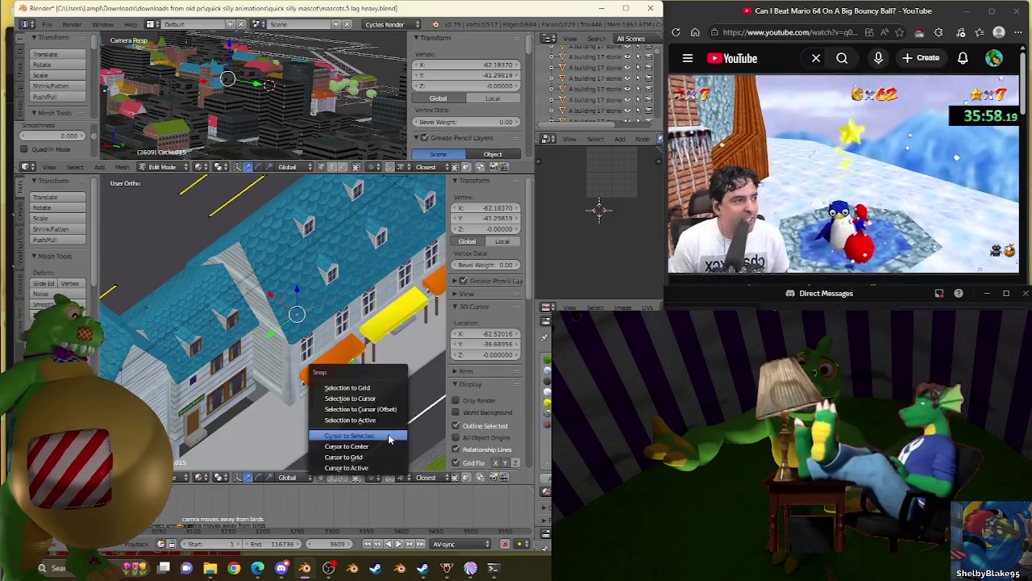
pyautogui.click(372, 397)
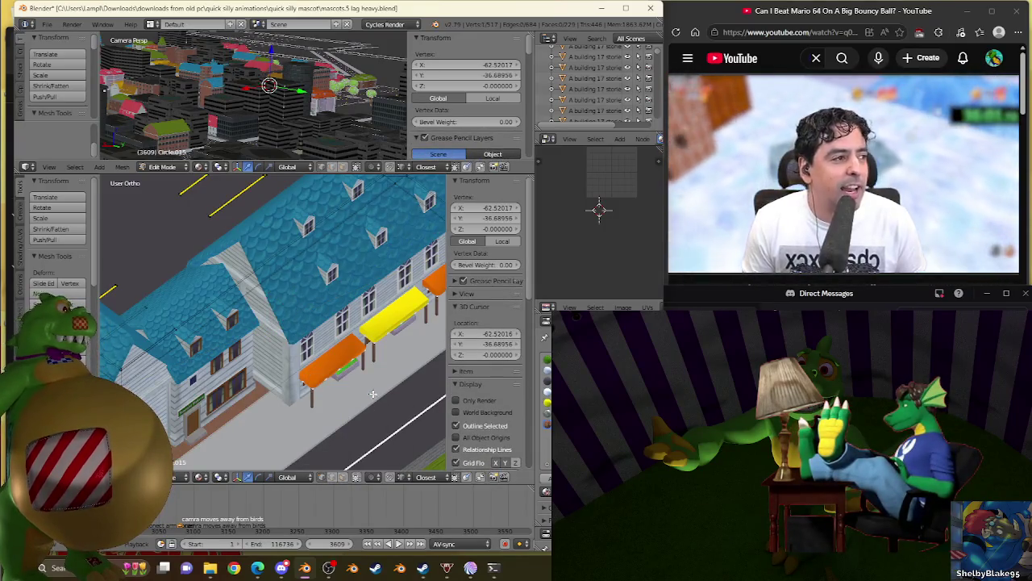
pyautogui.scroll(-5, 325, 364)
# Step: Move the 3D cursor onto the selected sidewalk corner vertex
pyautogui.scroll(5, 325, 364)
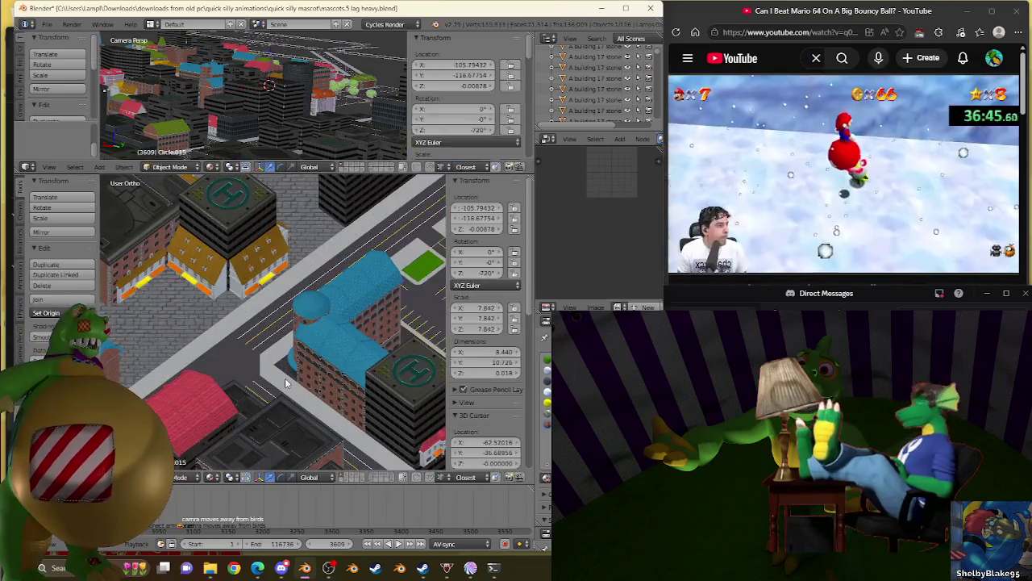
pyautogui.scroll(3, 325, 365)
pyautogui.scroll(3, 323, 410)
pyautogui.scroll(3, 323, 410)
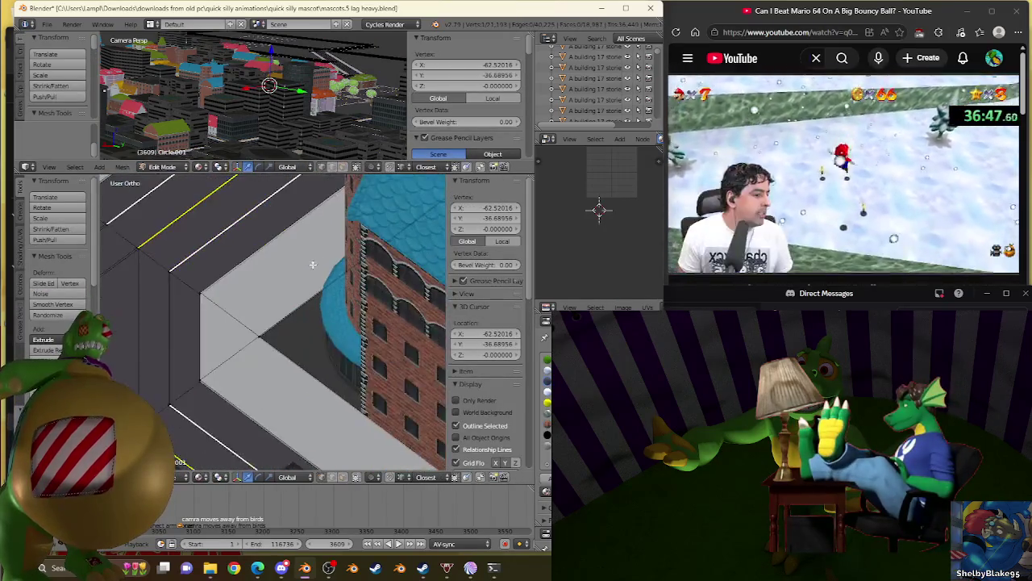
pyautogui.scroll(3, 315, 265)
pyautogui.scroll(1, 315, 358)
pyautogui.scroll(2, 291, 321)
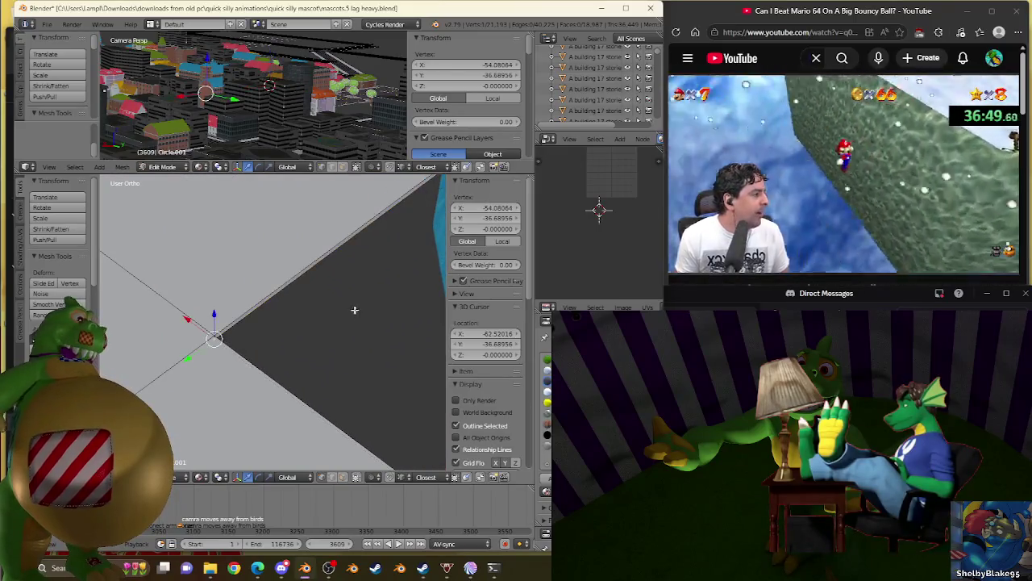
pyautogui.hotkey('shift', 's')
pyautogui.click(353, 341)
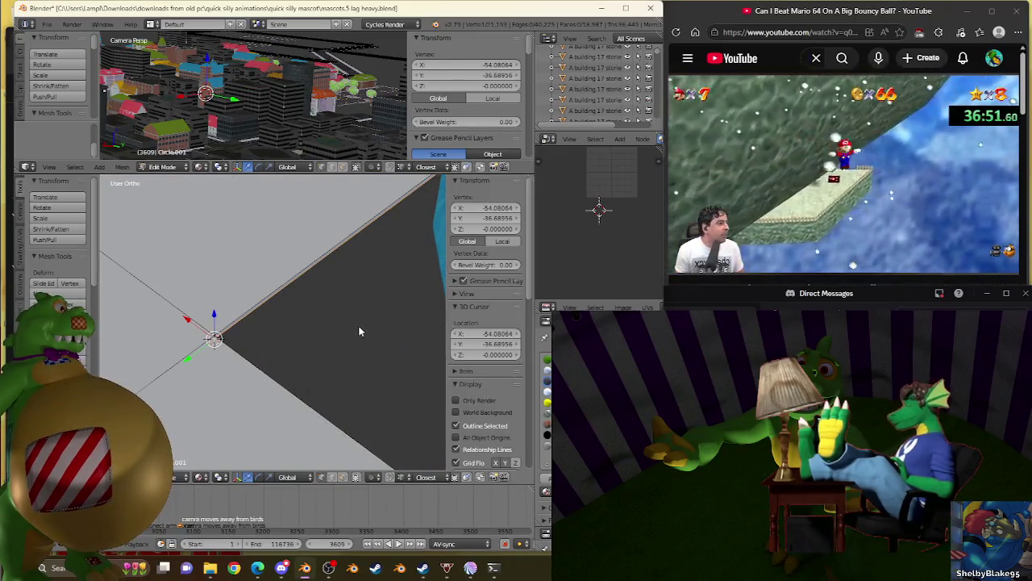
pyautogui.press('Tab')
pyautogui.scroll(-5, 355, 323)
pyautogui.scroll(-3, 352, 307)
pyautogui.scroll(-2, 349, 290)
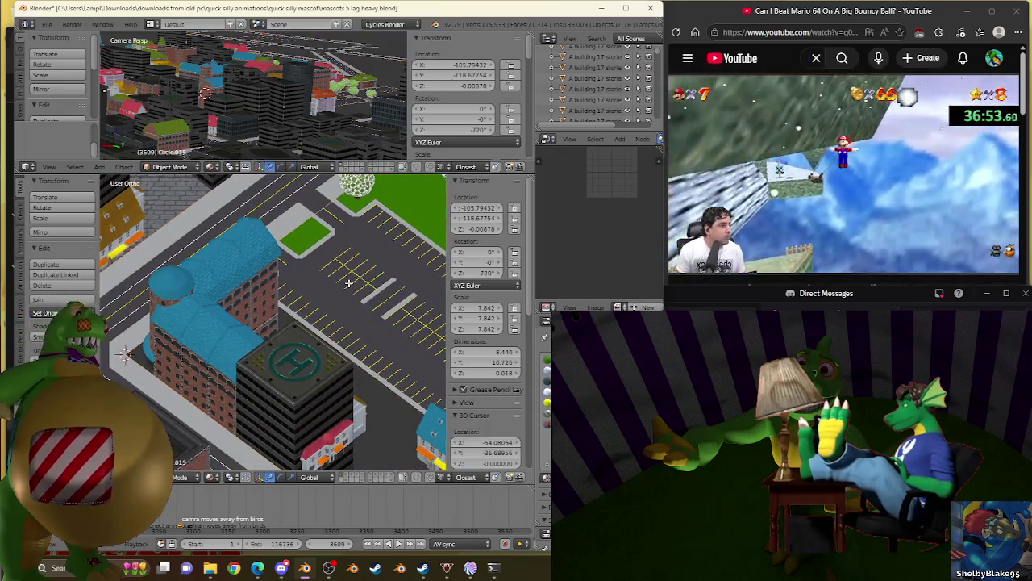
# Step: Back in Edit Mode, select the parking-lot corner face and subdivide it
pyautogui.press('Tab')
pyautogui.scroll(3, 349, 283)
pyautogui.scroll(2, 307, 323)
pyautogui.scroll(2, 276, 358)
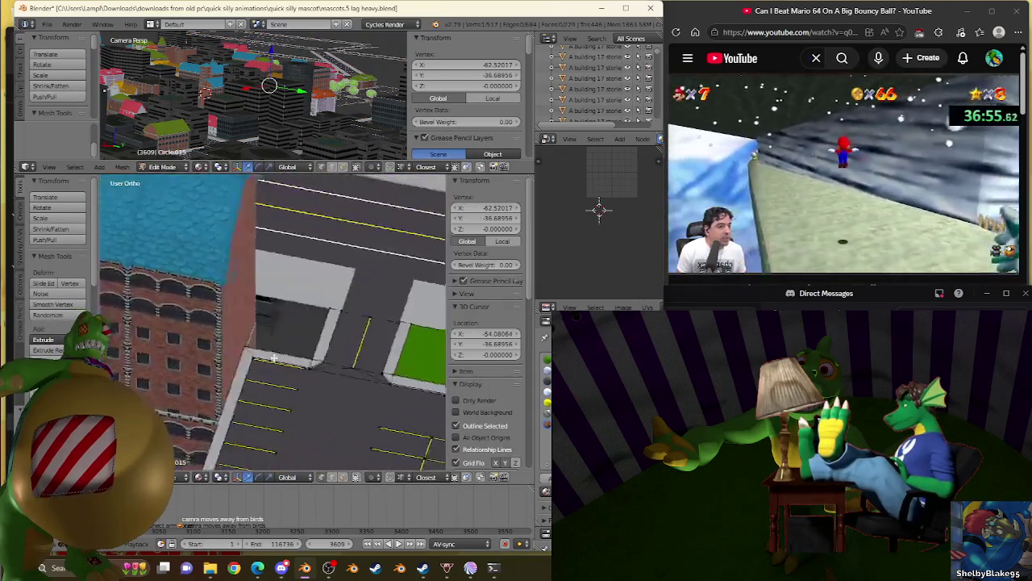
pyautogui.scroll(2, 276, 359)
pyautogui.scroll(2, 358, 387)
pyautogui.scroll(2, 277, 288)
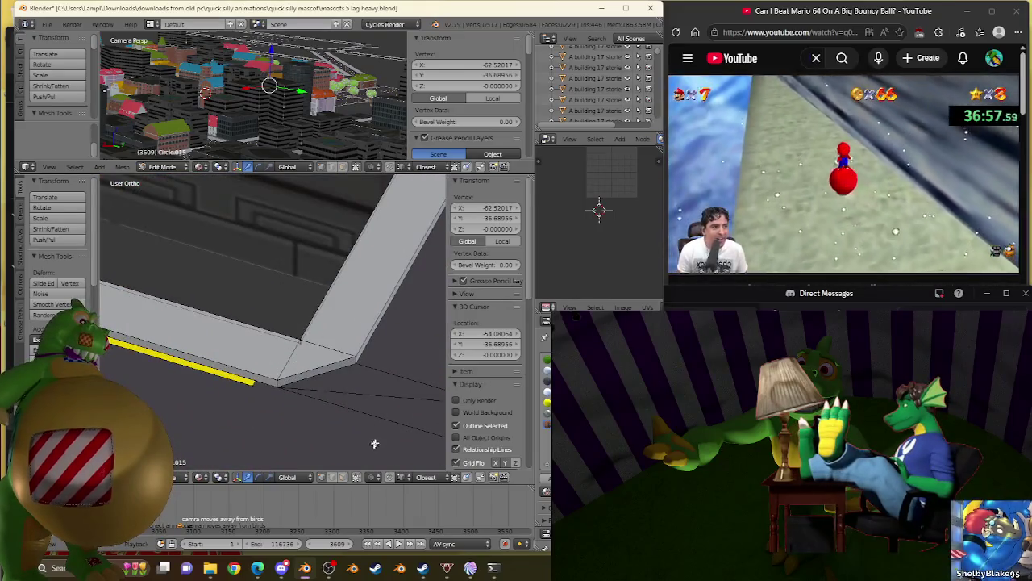
pyautogui.rightClick(279, 353)
pyautogui.scroll(2, 279, 353)
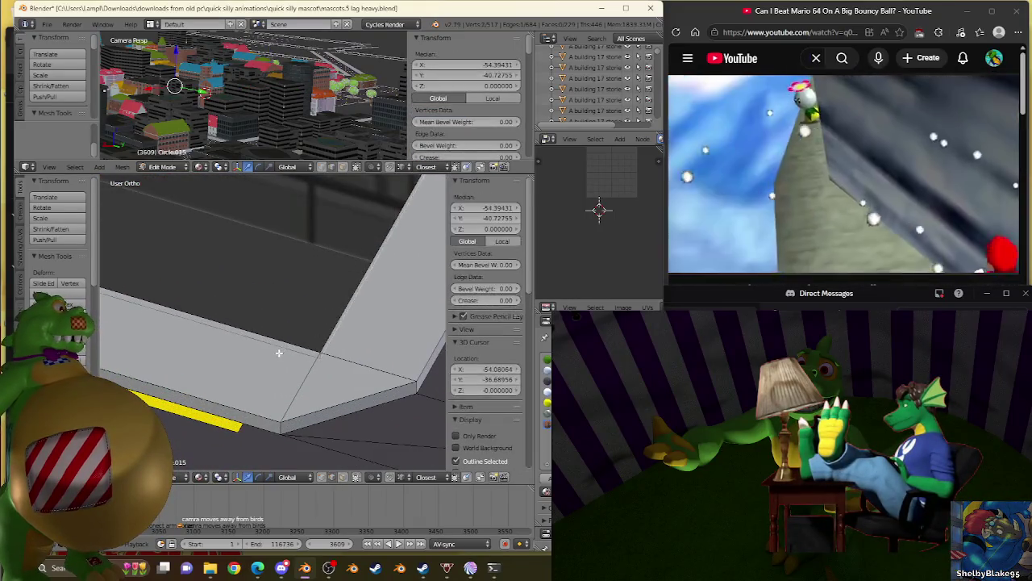
pyautogui.rightClick(279, 352)
pyautogui.scroll(-2, 214, 247)
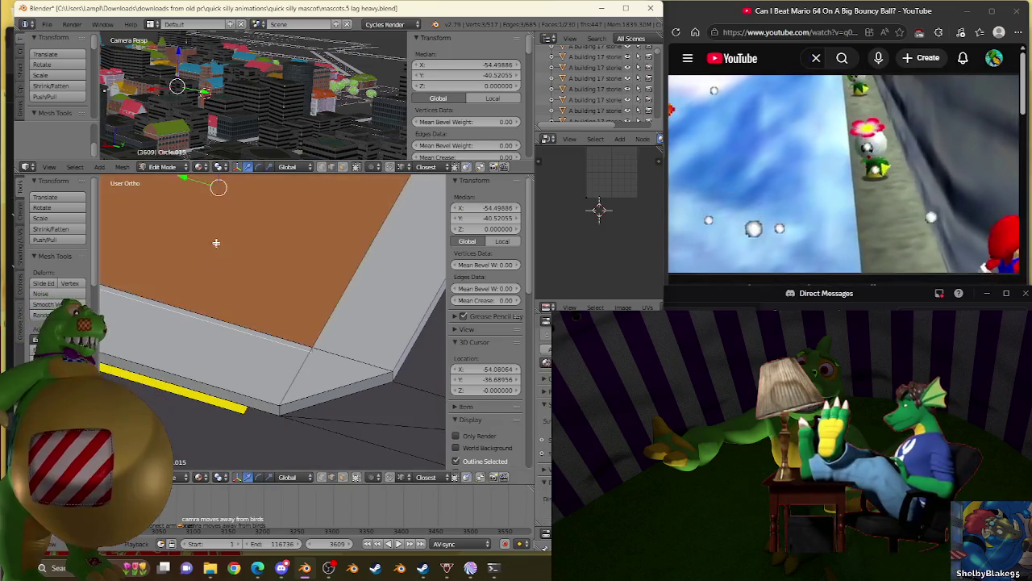
pyautogui.scroll(-2, 219, 224)
pyautogui.press('w')
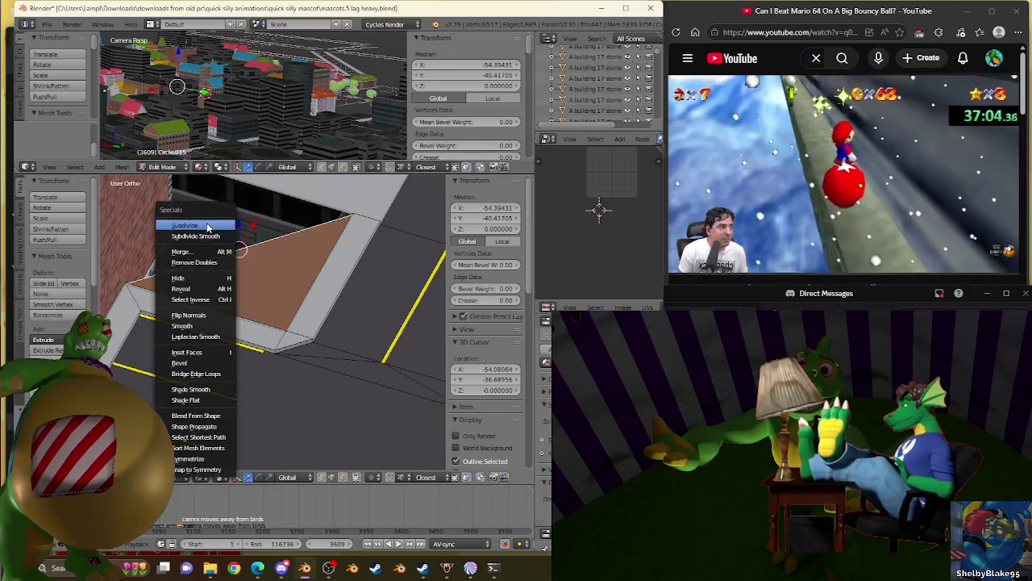
pyautogui.click(207, 226)
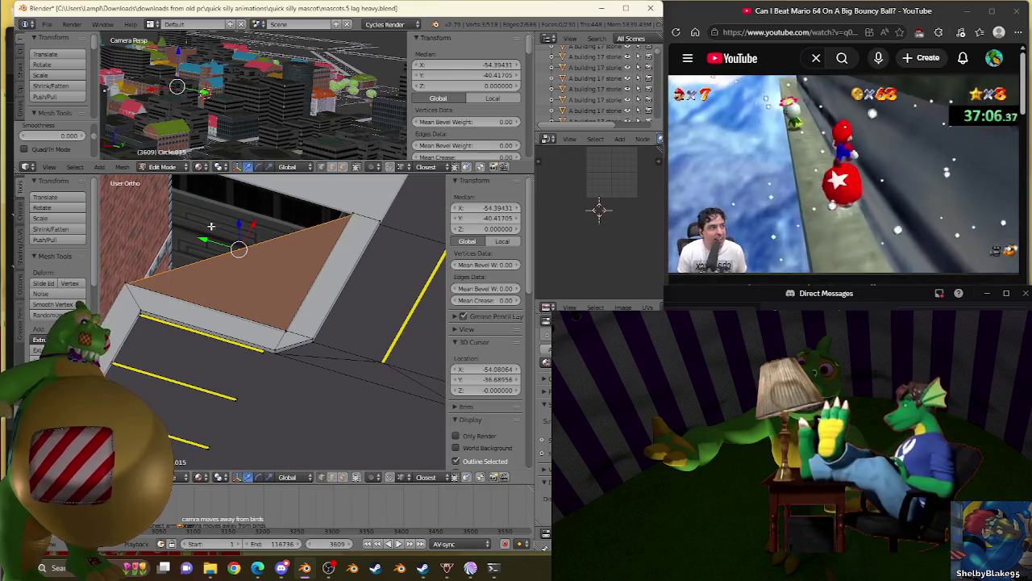
# Step: Snap the new corner vertex onto the 3D cursor at X -54.08064, Y -36.68957
pyautogui.hotkey('shift', 's')
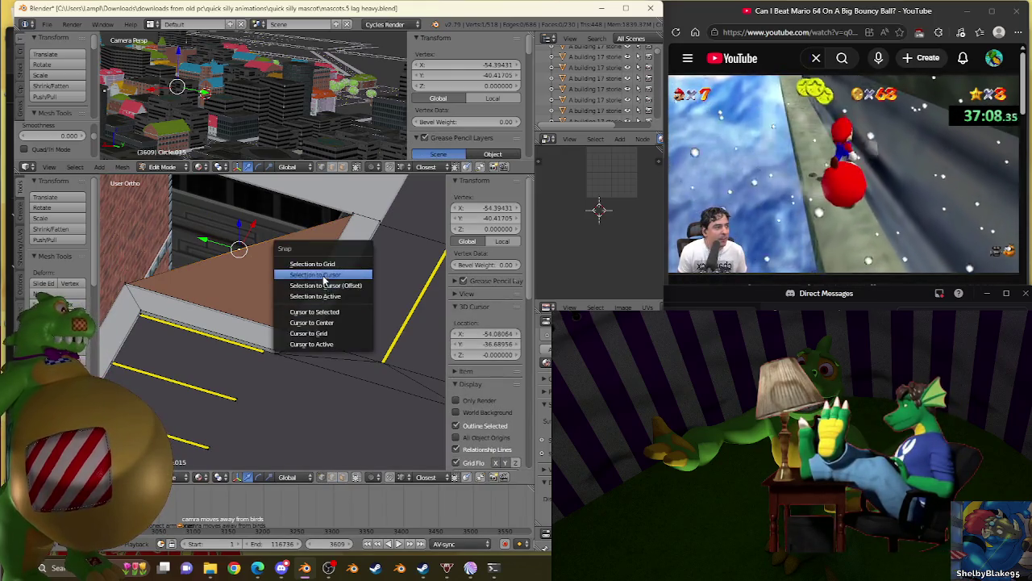
pyautogui.click(319, 275)
pyautogui.scroll(-6, 313, 281)
pyautogui.moveTo(313, 280); pyautogui.dragTo(291, 459, button='middle')
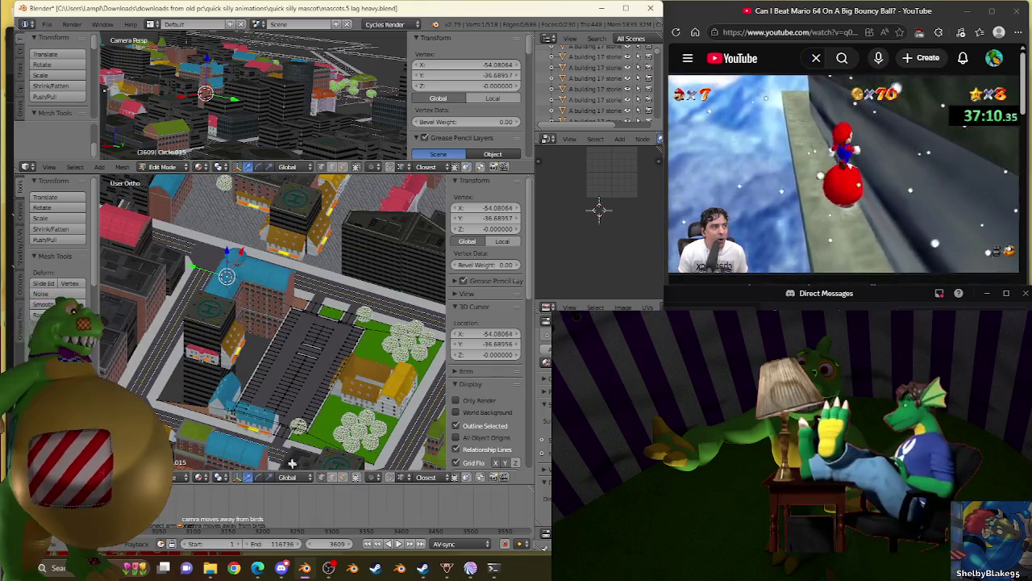
pyautogui.hotkey('ctrl', 'z')
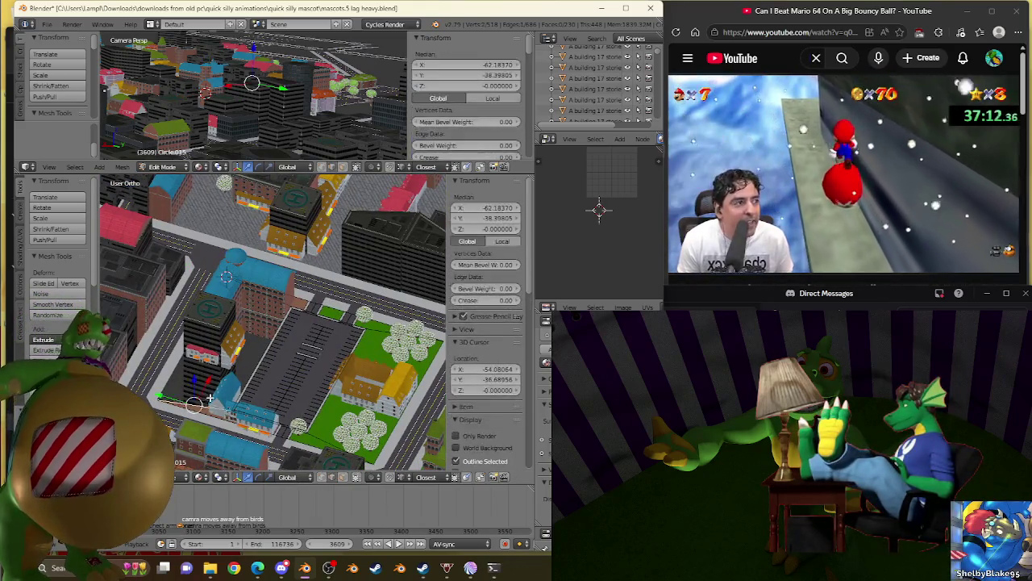
# Step: Select the linked parking-lot geometry and remove its duplicate vertices
pyautogui.scroll(5, 251, 317)
pyautogui.moveTo(251, 317); pyautogui.dragTo(334, 309, button='middle')
pyautogui.hotkey('ctrl', 'z')
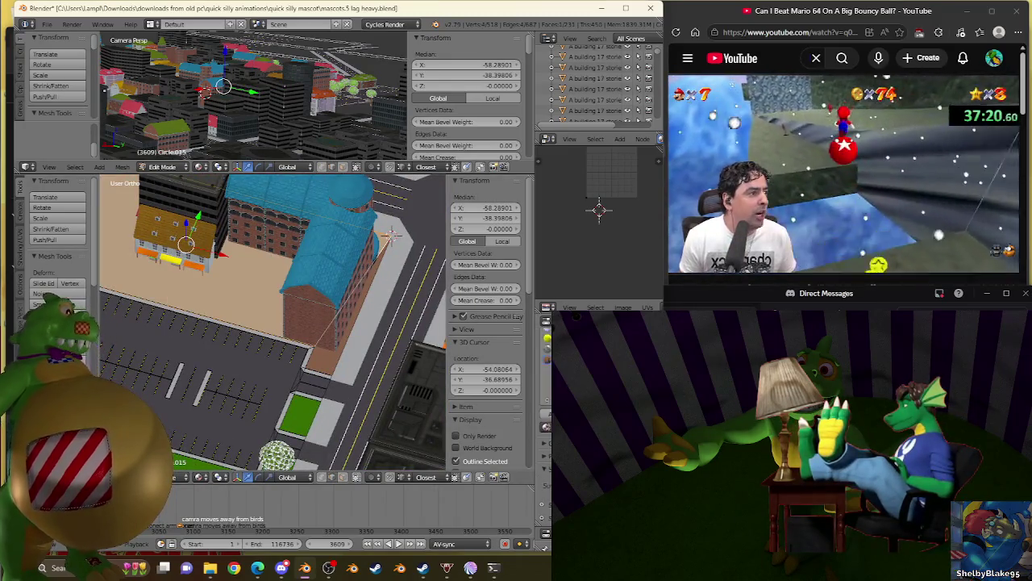
pyautogui.press('l')
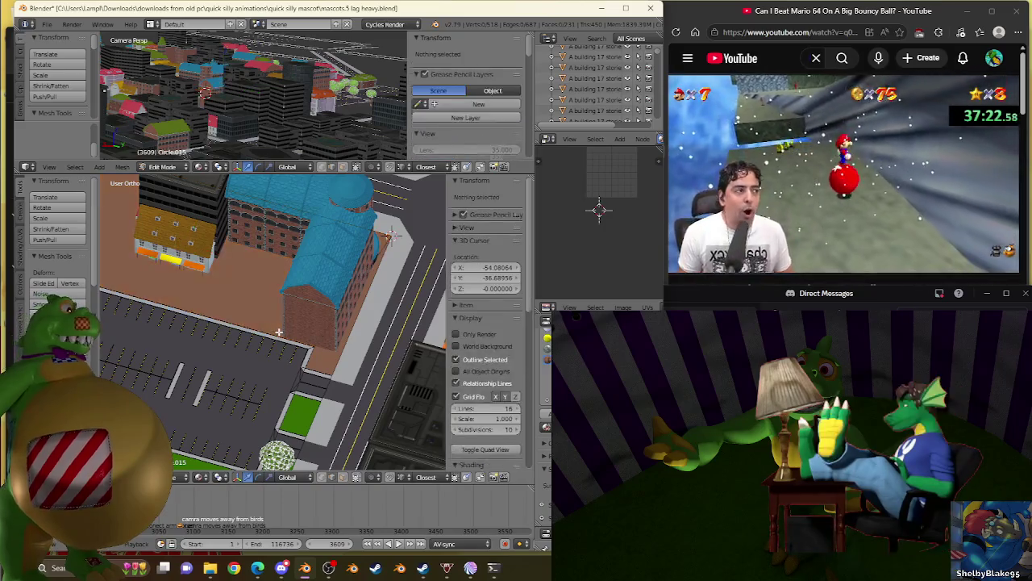
pyautogui.press('w')
pyautogui.click(280, 331)
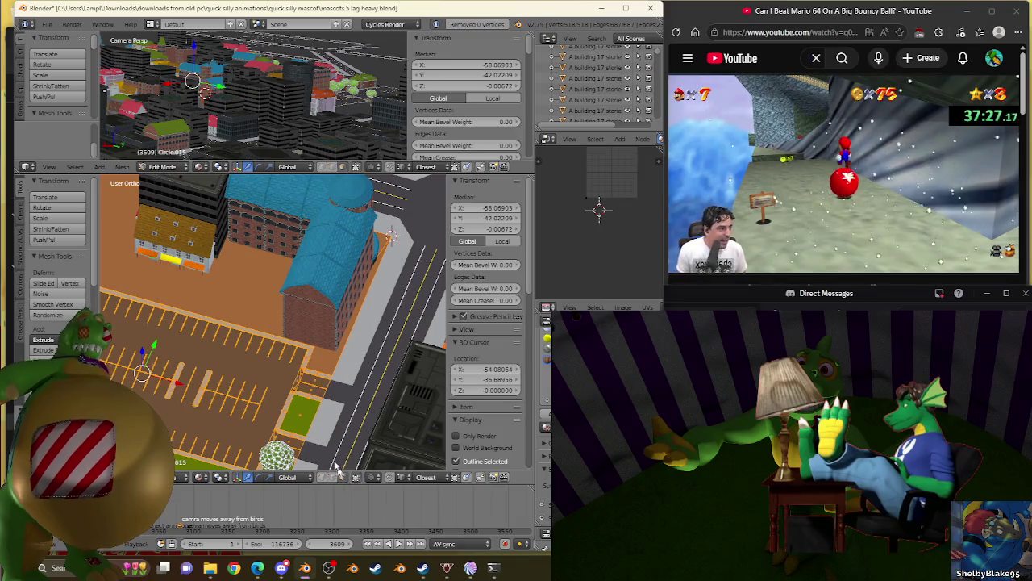
# Step: Unwrap the plaza ground faces and scale their UVs to size the brick paving
pyautogui.rightClick(187, 244)
pyautogui.press('l')
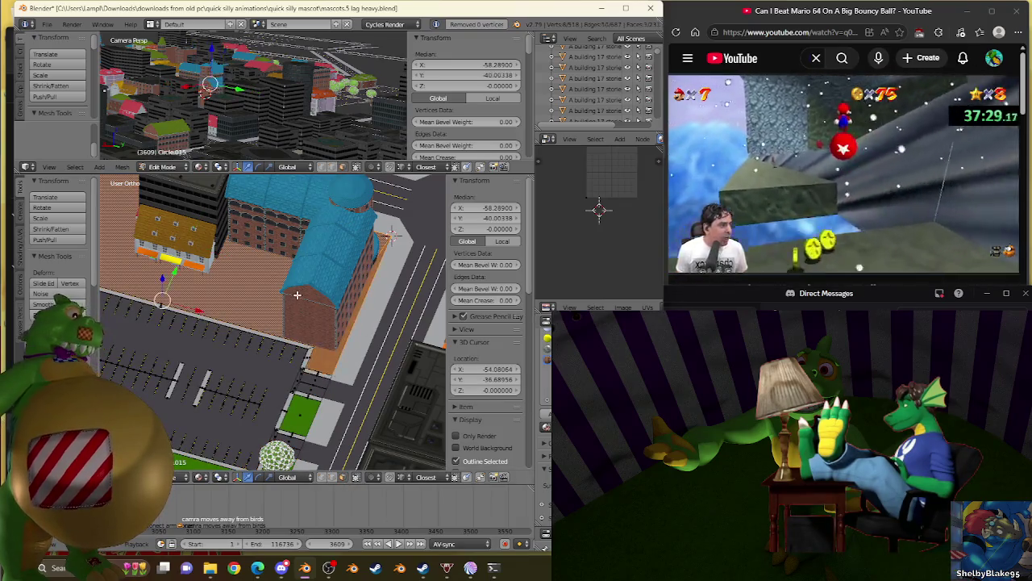
pyautogui.press('w')
pyautogui.click(282, 323)
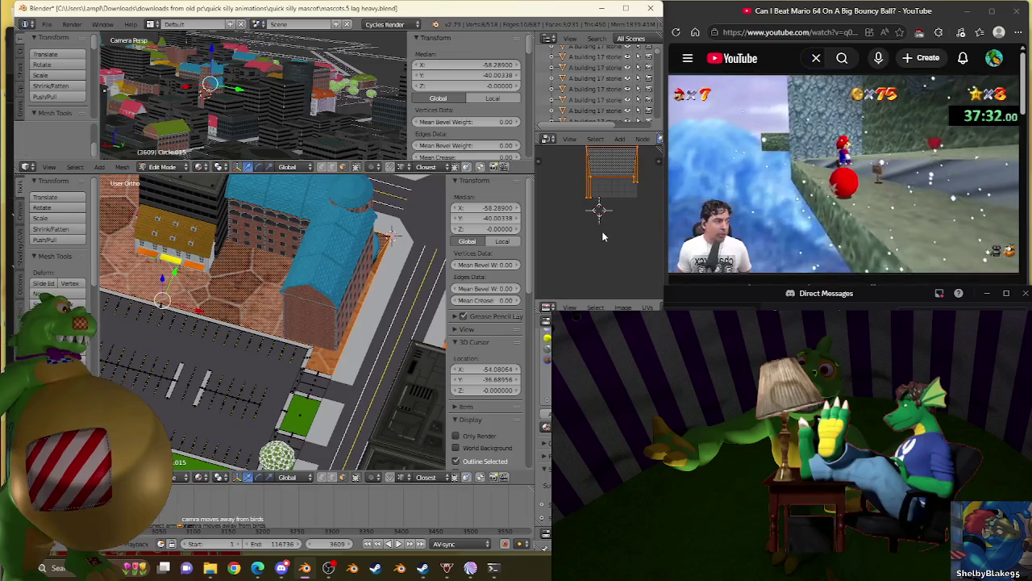
pyautogui.press('s')
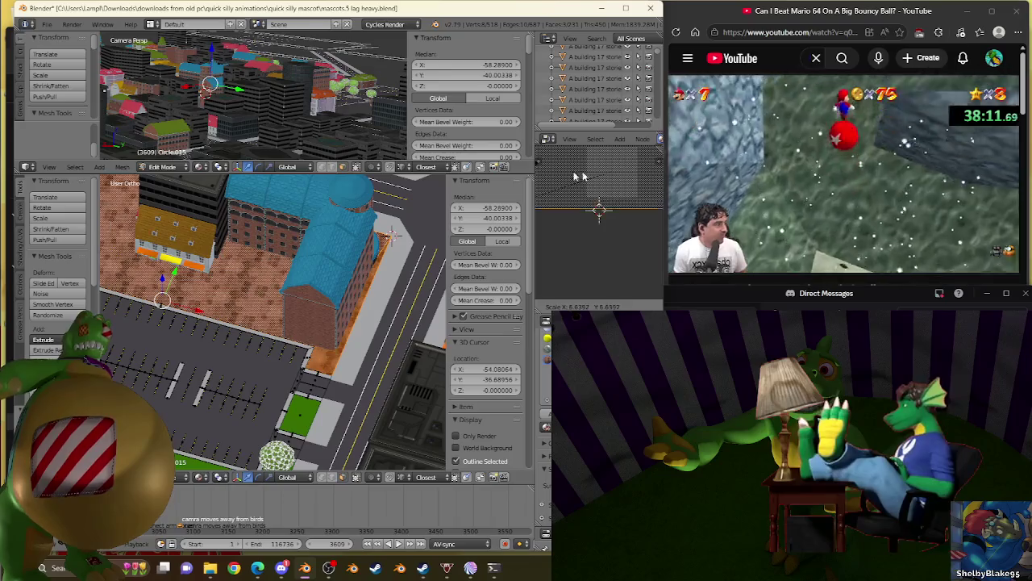
pyautogui.click(633, 185)
pyautogui.press('KP_Decimal')
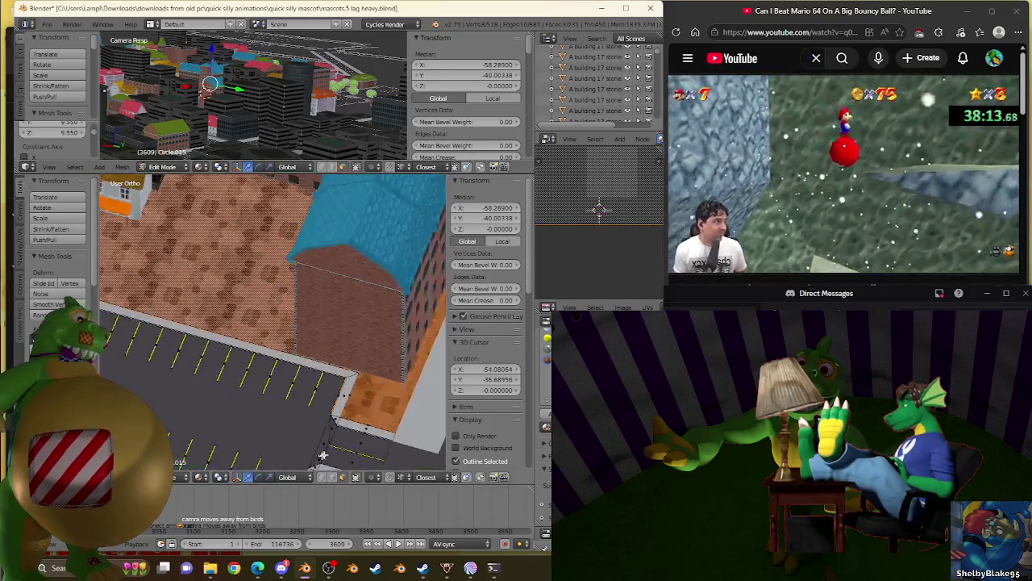
# Step: Unwrap the green patch face, scale its grass texture, and return to Object Mode
pyautogui.rightClick(389, 341)
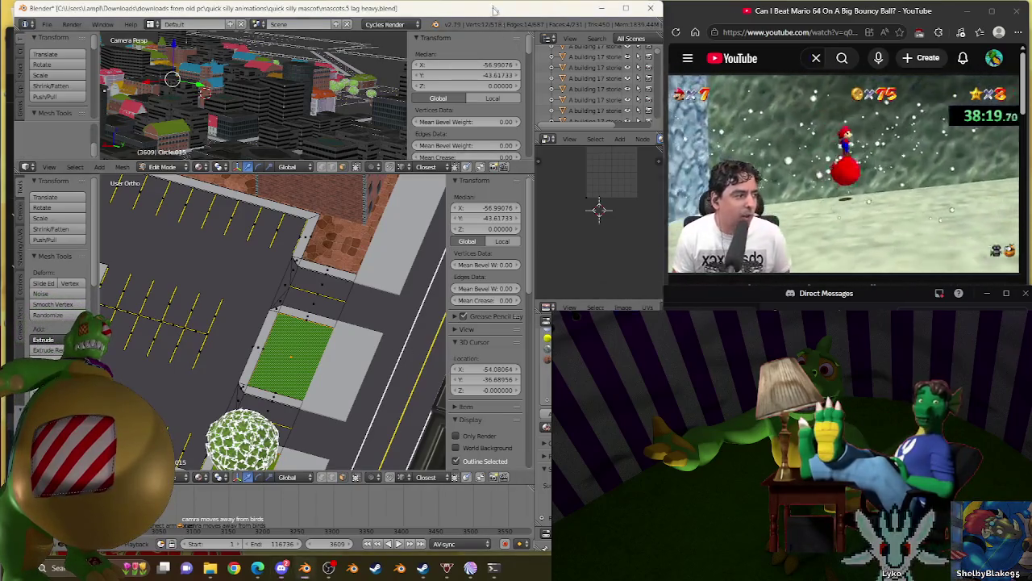
pyautogui.press('u')
pyautogui.click(335, 269)
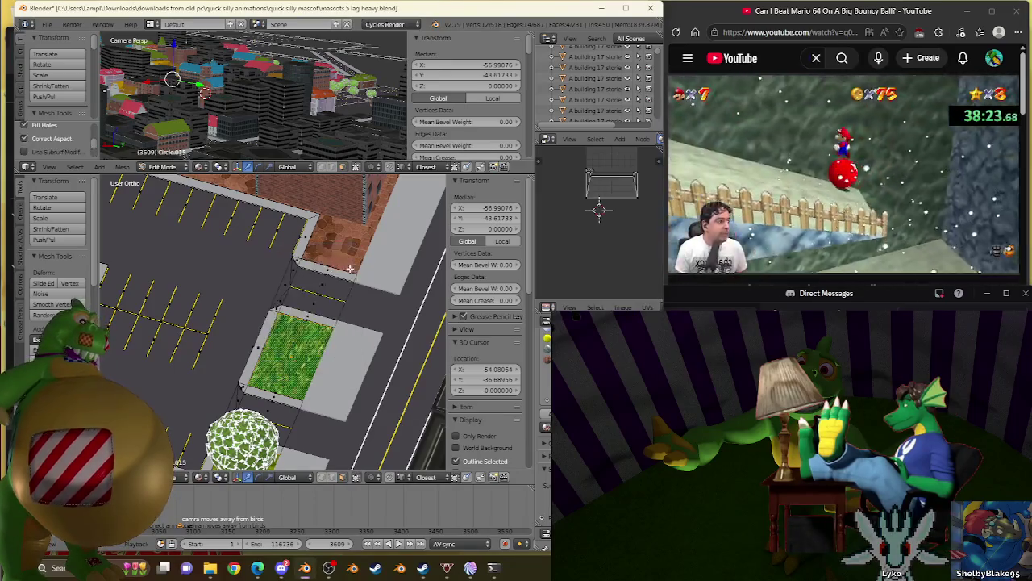
pyautogui.press('s')
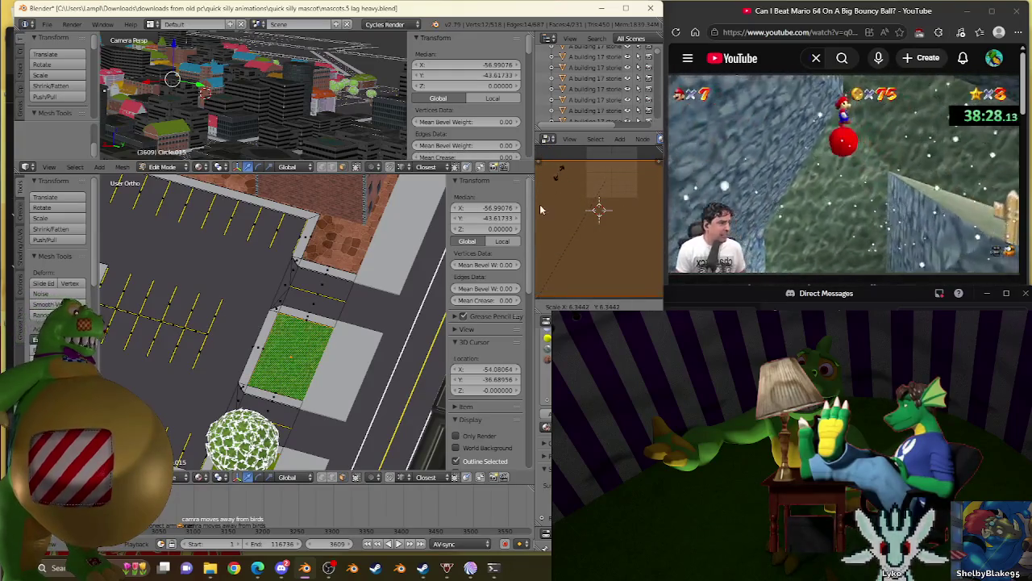
pyautogui.click(660, 218)
pyautogui.scroll(-5, 271, 323)
pyautogui.press('Tab')
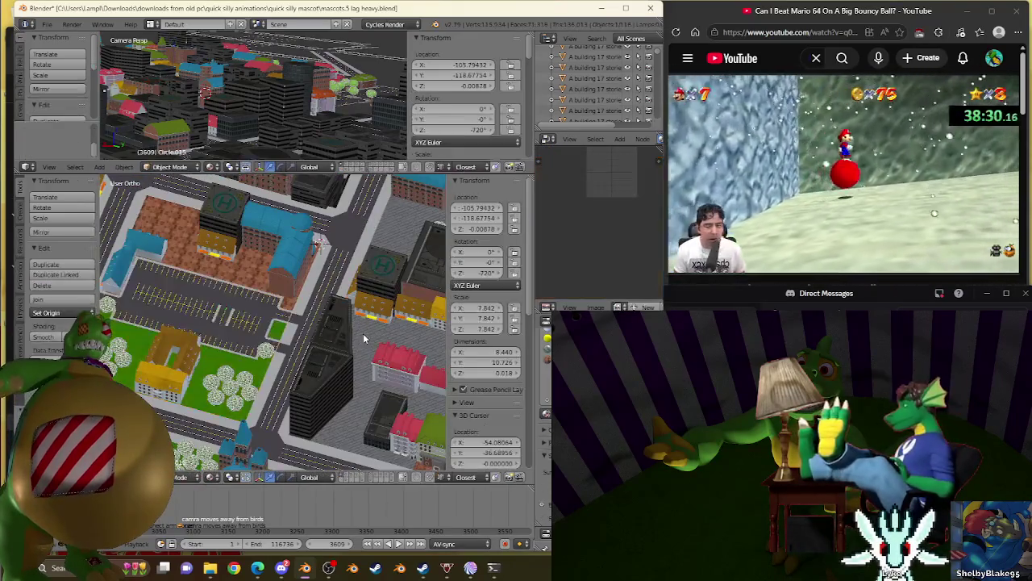
pyautogui.moveTo(363, 322)
pyautogui.mouseDown(button='middle')
pyautogui.moveTo(196, 339)
pyautogui.moveTo(159, 290)
pyautogui.moveTo(405, 319)
pyautogui.mouseUp(button='middle')
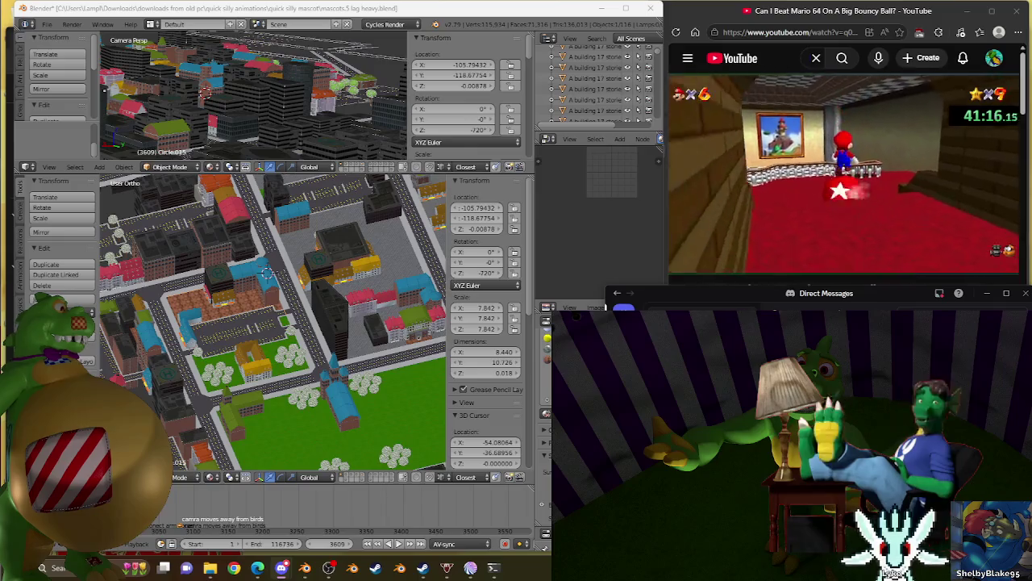
pyautogui.click(914, 121)
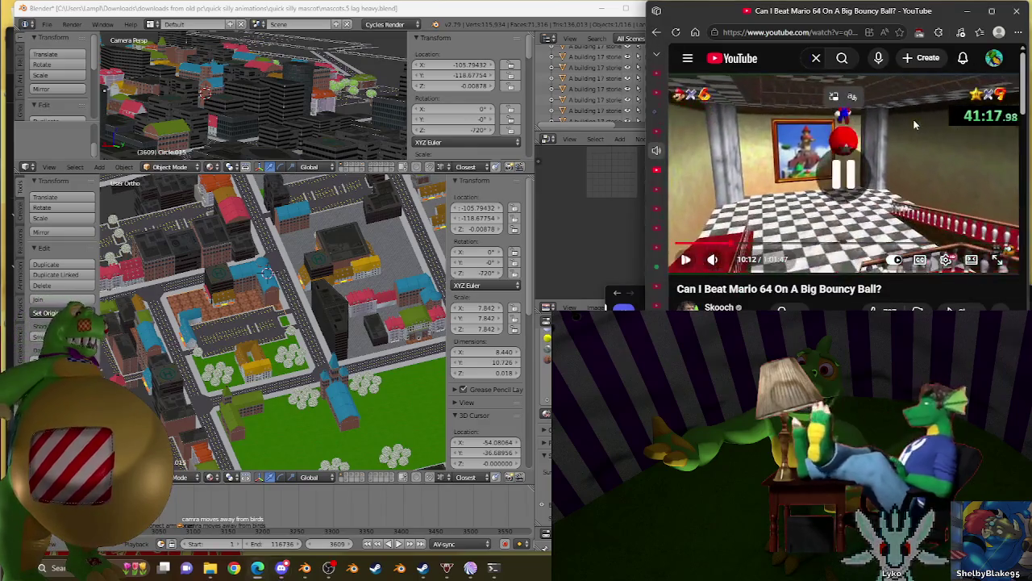
pyautogui.hotkey('alt', 'Tab')
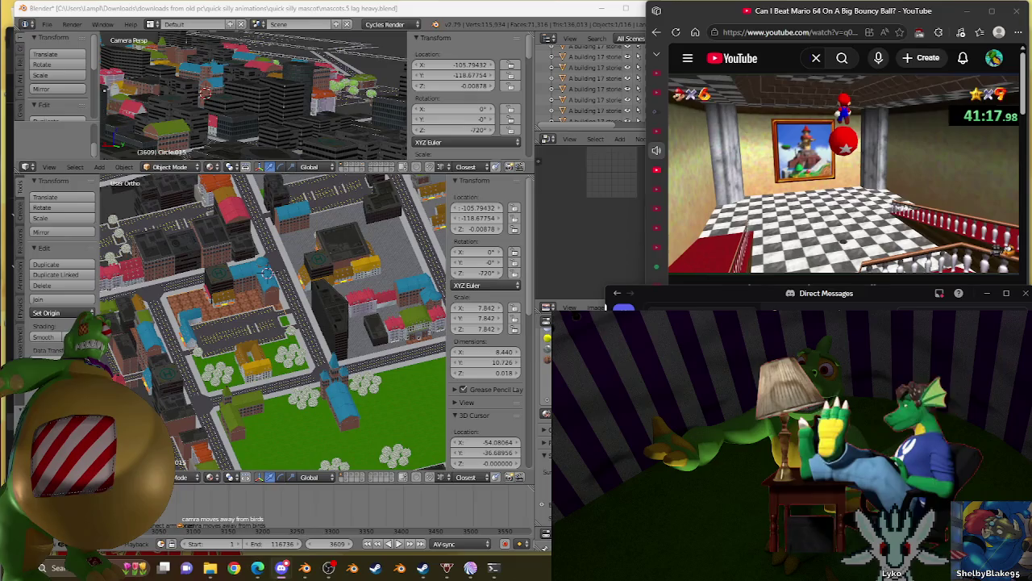
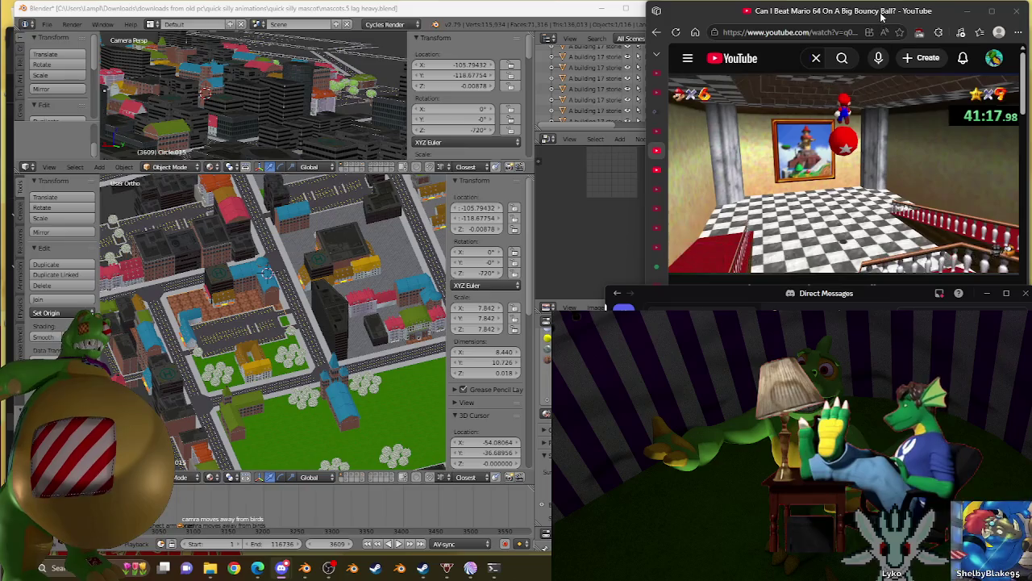
# Step: Bring the browser to the front and expand its open-tabs list beside the paused Mario 64 video
pyautogui.click(666, 169)
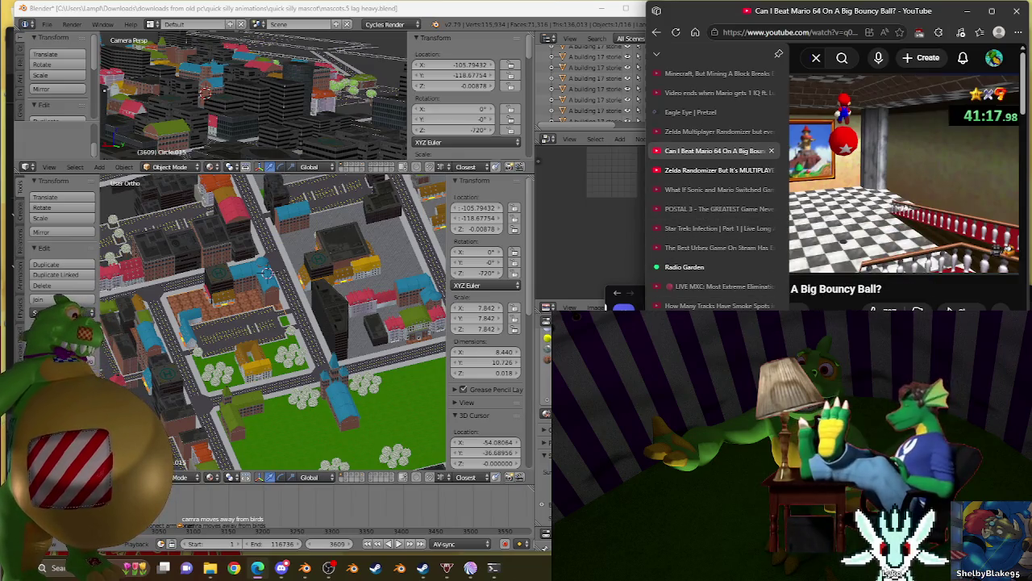
pyautogui.scroll(-3, 721, 306)
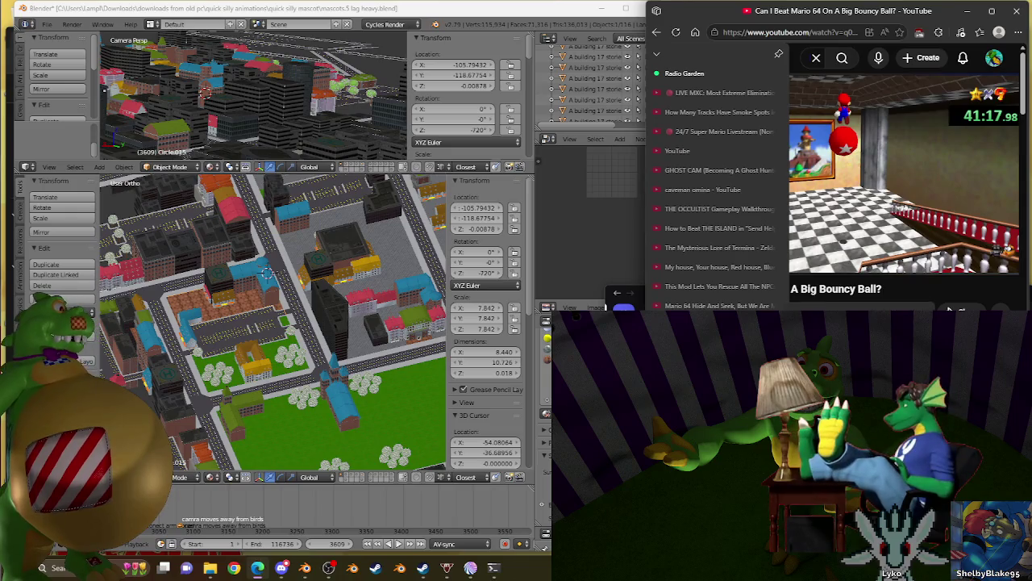
# Step: Scroll down the tab list to the 'Can I prevent this plane from crashing?' tab
pyautogui.scroll(-1, 718, 185)
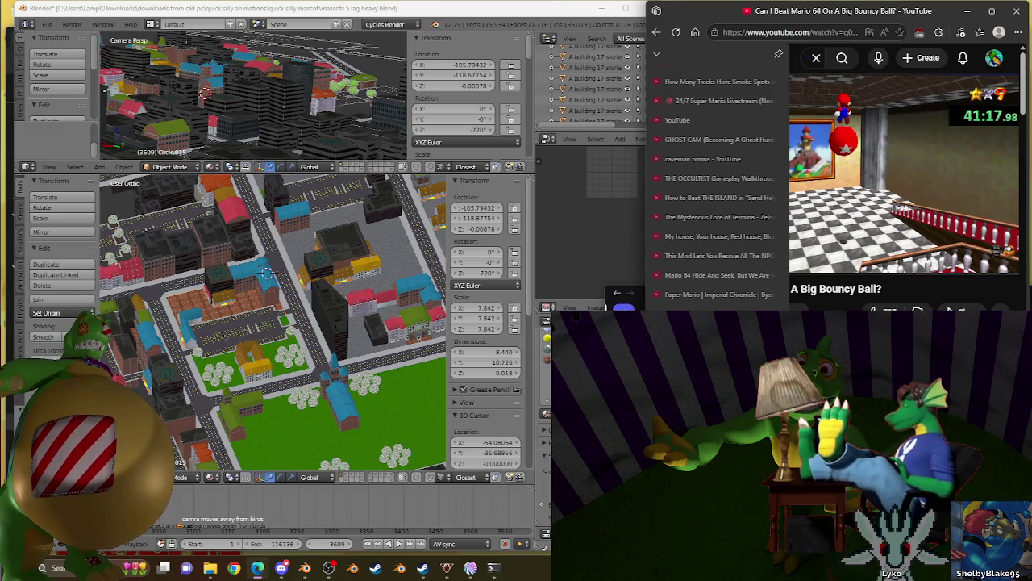
pyautogui.scroll(5, 704, 150)
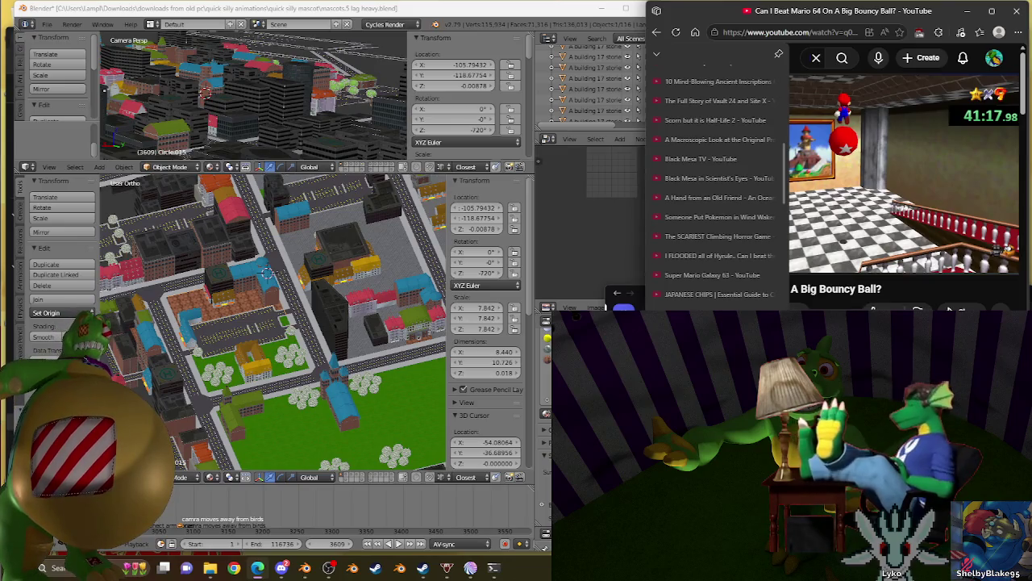
pyautogui.scroll(-3, 718, 262)
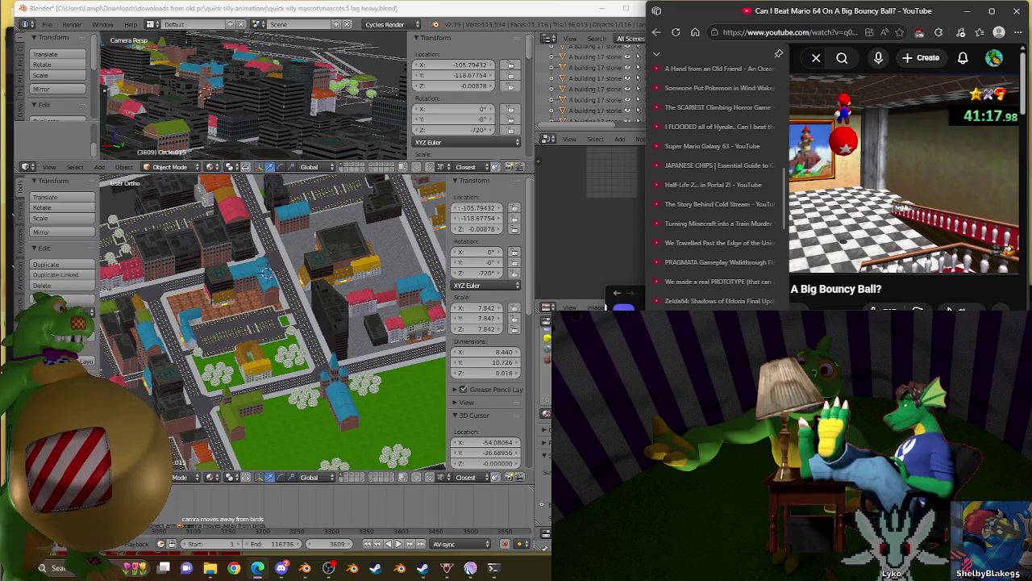
pyautogui.scroll(-1, 717, 185)
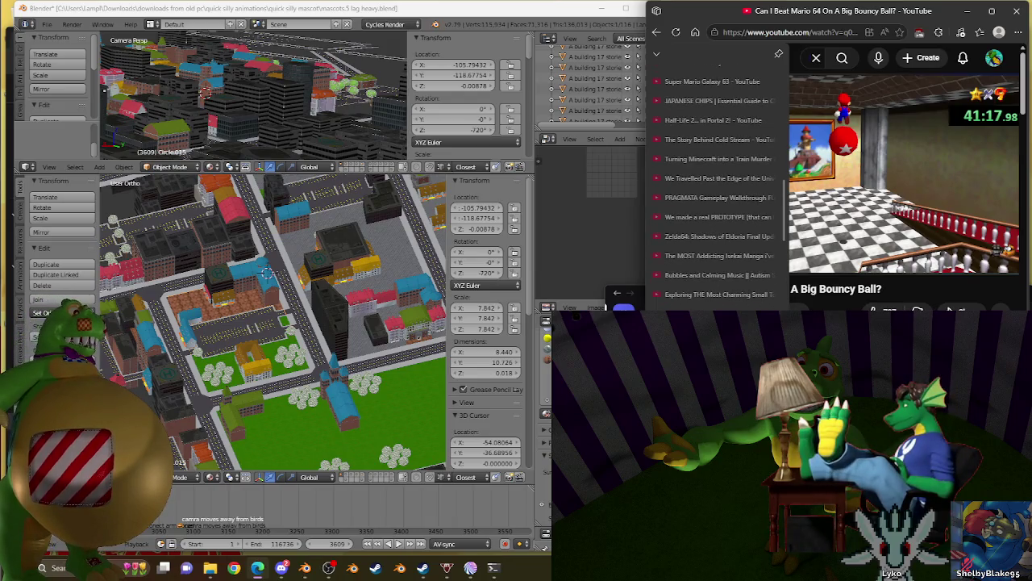
pyautogui.scroll(-1, 718, 186)
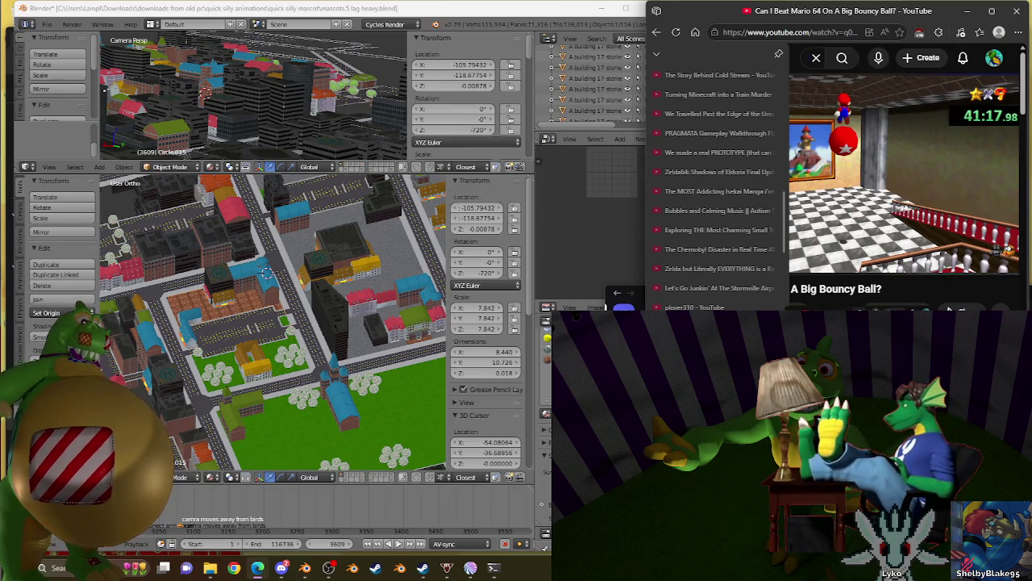
pyautogui.scroll(-2, 717, 234)
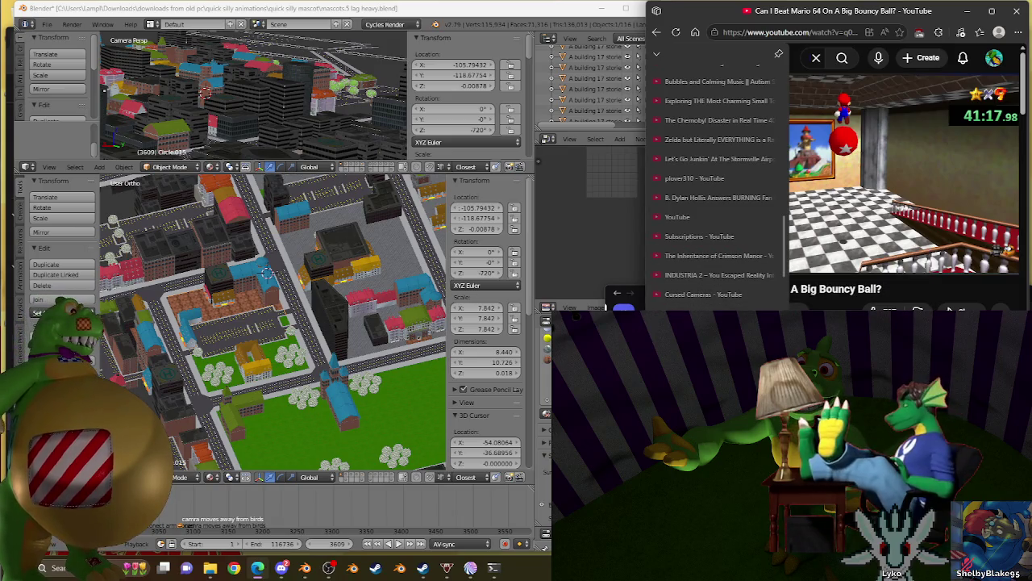
pyautogui.scroll(-2, 704, 260)
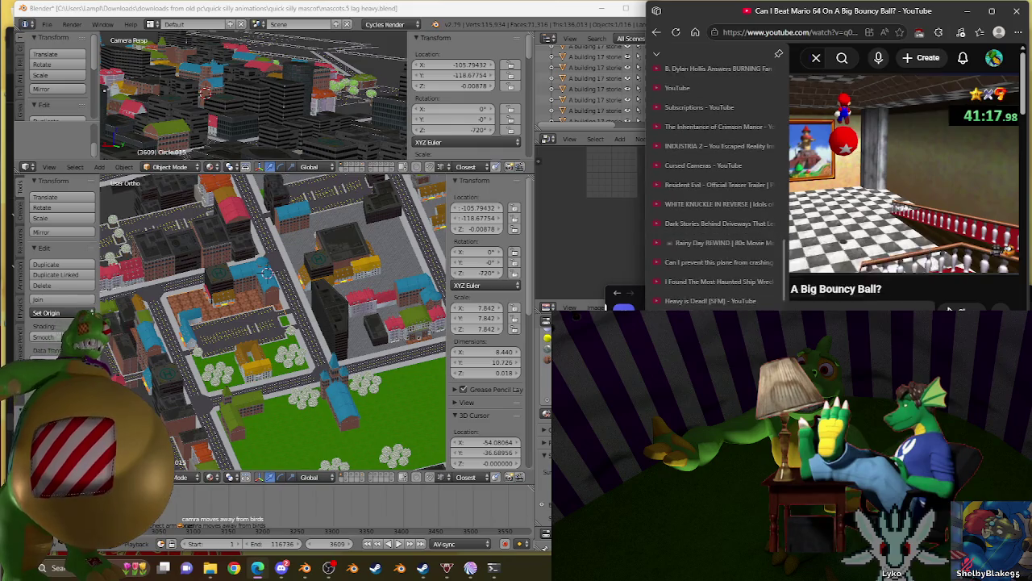
# Step: Play the 'Can I prevent this plane from crashing?' video and dismiss the Widgets panel
pyautogui.click(703, 260)
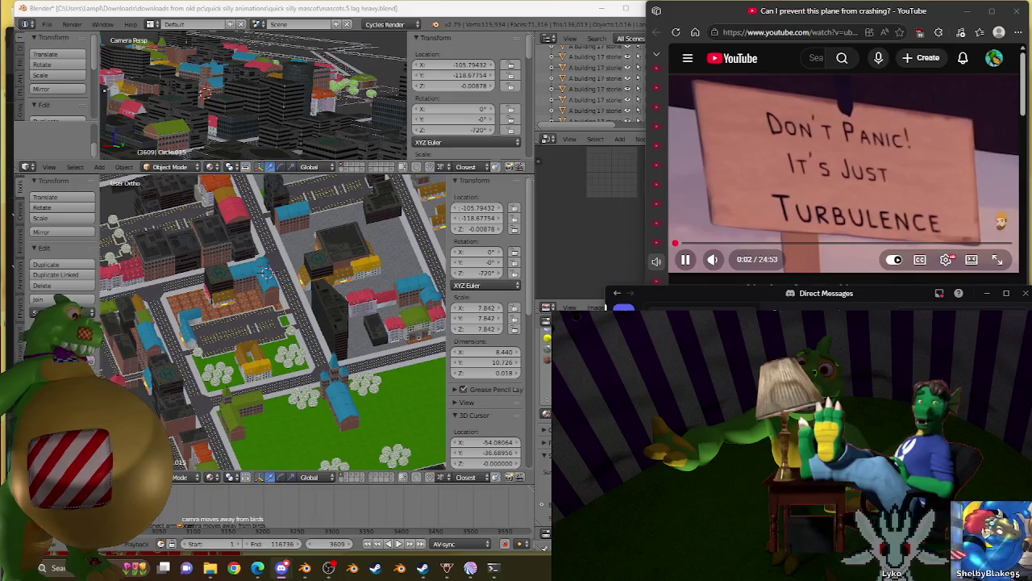
pyautogui.press('super+w')
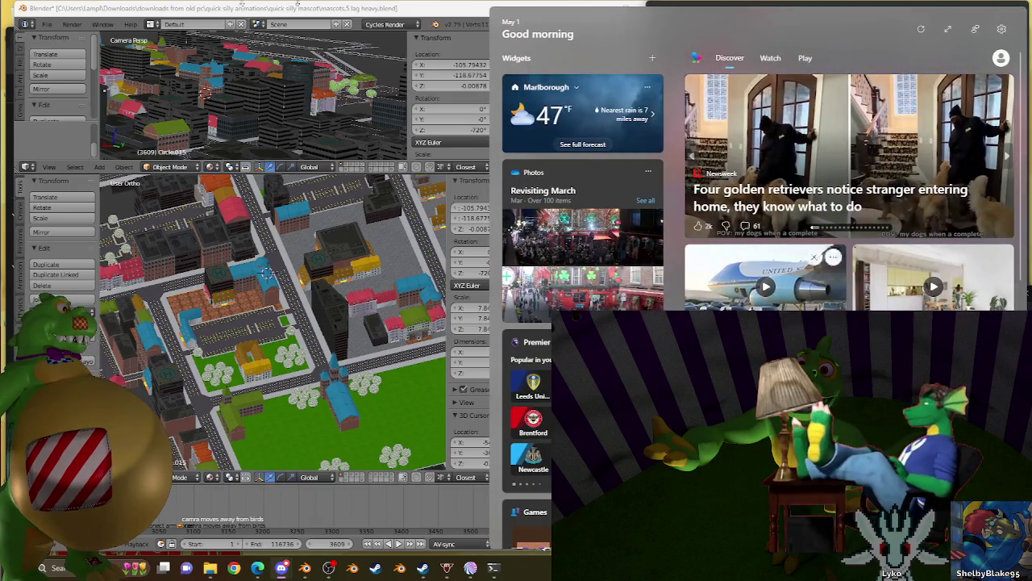
pyautogui.click(595, 145)
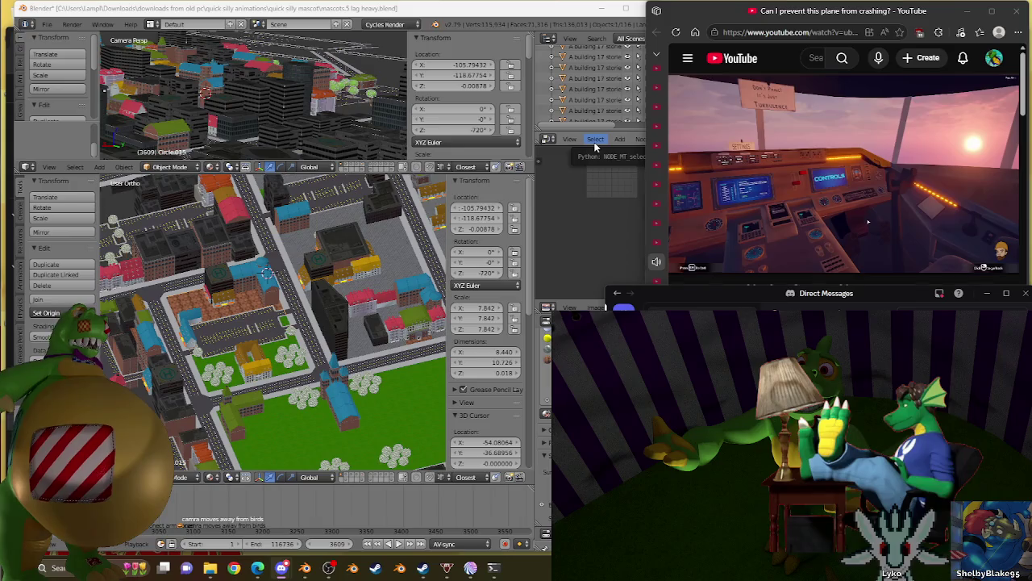